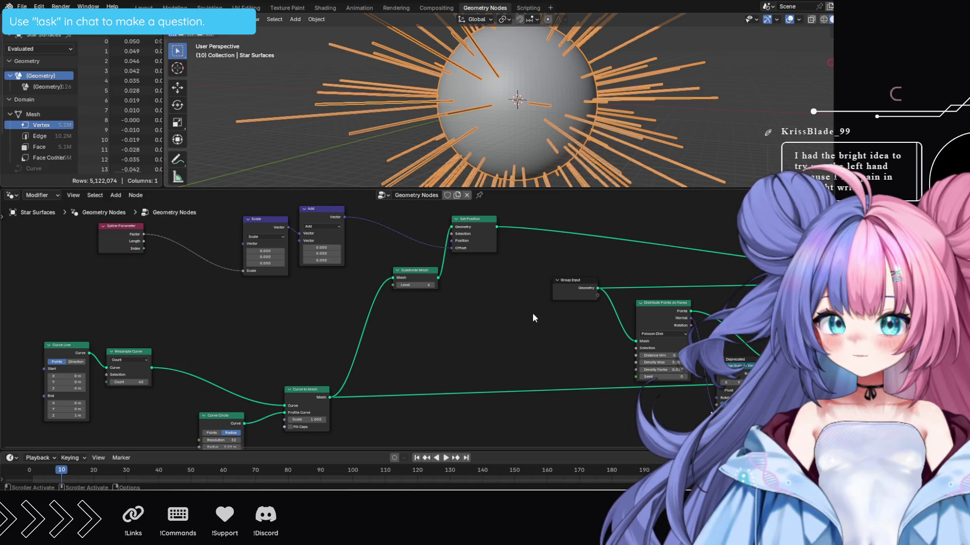
# Dissolve the Subdivide Mesh node so Curve to Mesh links straight into Set Position
pyautogui.scroll(1, 451, 354)
pyautogui.scroll(3, 450, 353)
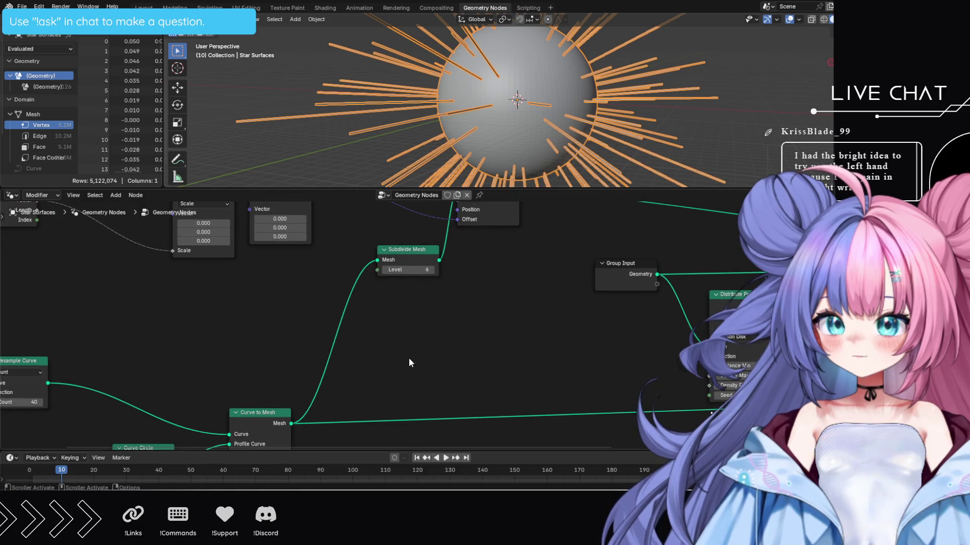
pyautogui.moveTo(538, 256)
pyautogui.mouseDown(button='middle')
pyautogui.moveTo(544, 262)
pyautogui.moveTo(505, 303)
pyautogui.moveTo(532, 353)
pyautogui.moveTo(583, 328)
pyautogui.mouseUp(button='middle')
pyautogui.moveTo(480, 325)
pyautogui.mouseDown()
pyautogui.moveTo(434, 328)
pyautogui.moveTo(488, 325)
pyautogui.mouseUp()
pyautogui.rightClick(488, 325)
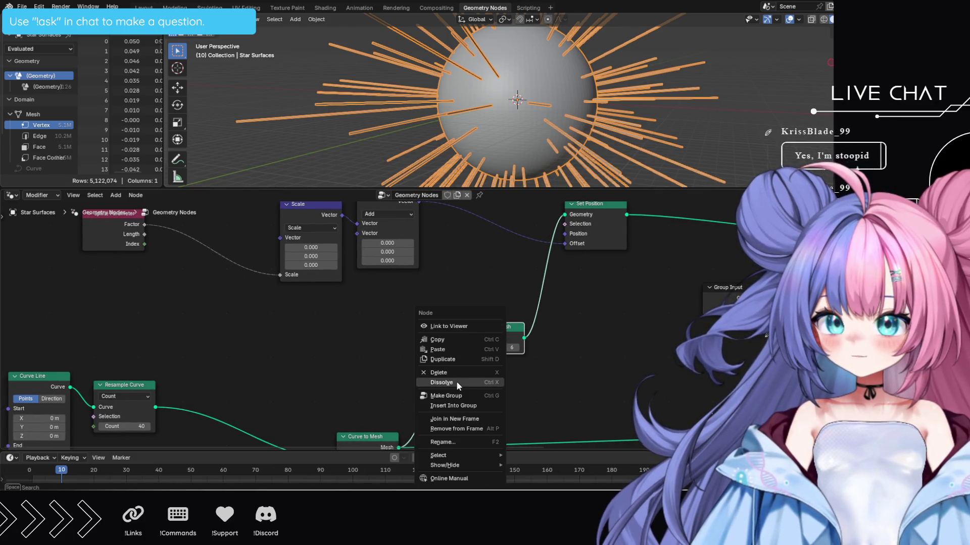
pyautogui.click(458, 384)
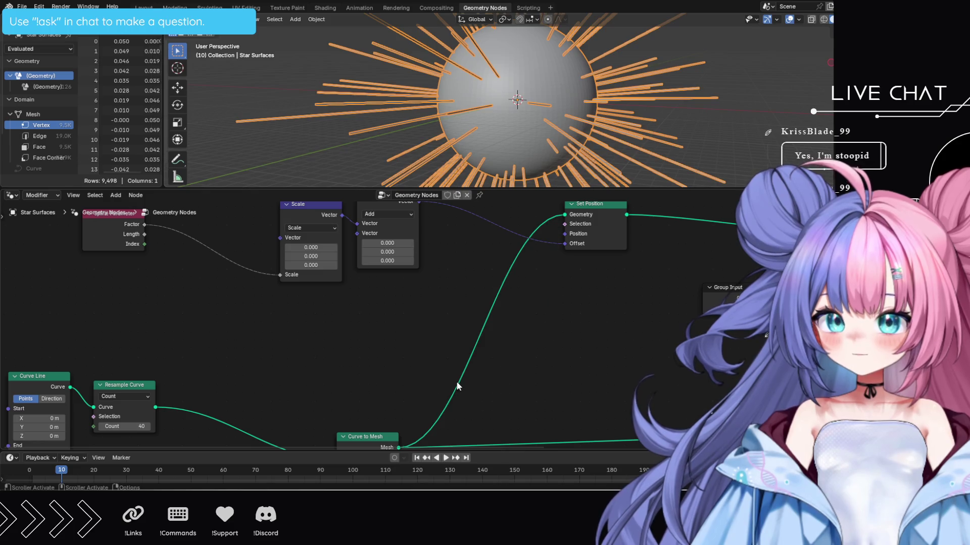
# Move the four curve-building nodes together to a new spot in the tree
pyautogui.moveTo(498, 365)
pyautogui.mouseDown(button='middle')
pyautogui.moveTo(581, 279)
pyautogui.moveTo(602, 277)
pyautogui.mouseUp(button='middle')
pyautogui.scroll(-5, 581, 326)
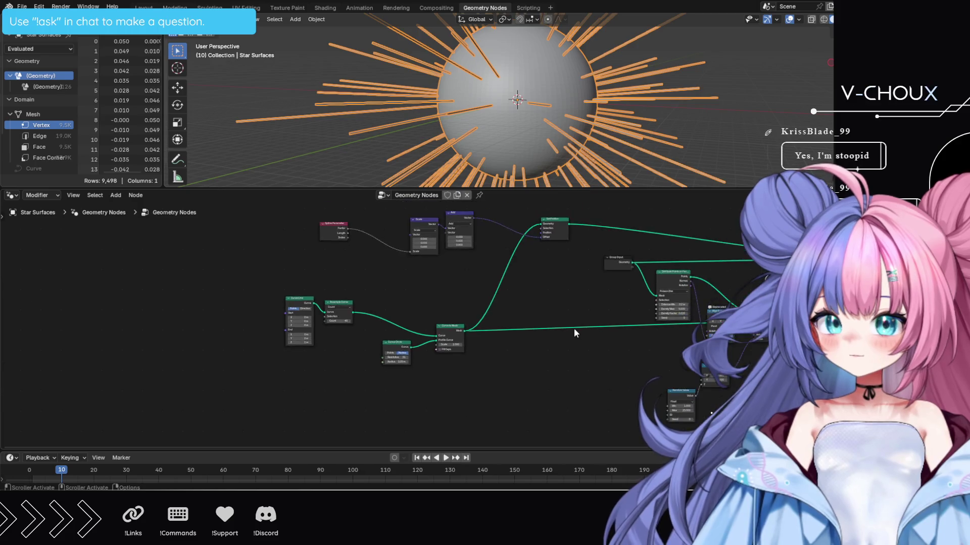
pyautogui.moveTo(324, 302); pyautogui.dragTo(443, 348)
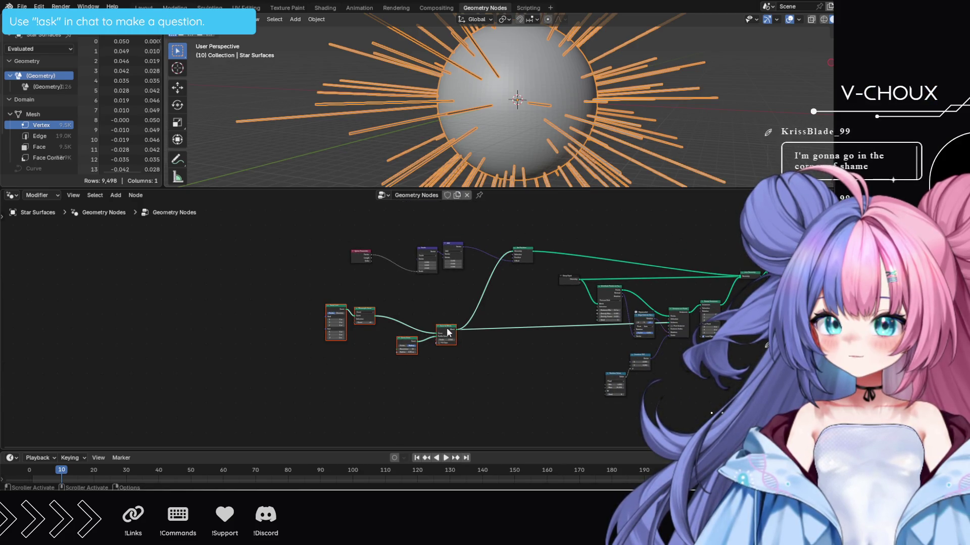
pyautogui.press('g')
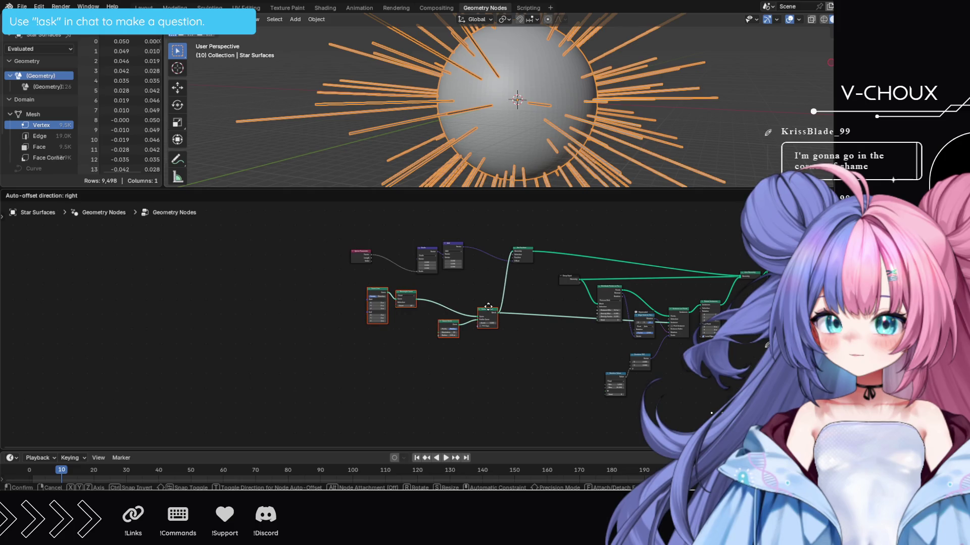
pyautogui.click(488, 306)
pyautogui.scroll(3, 508, 325)
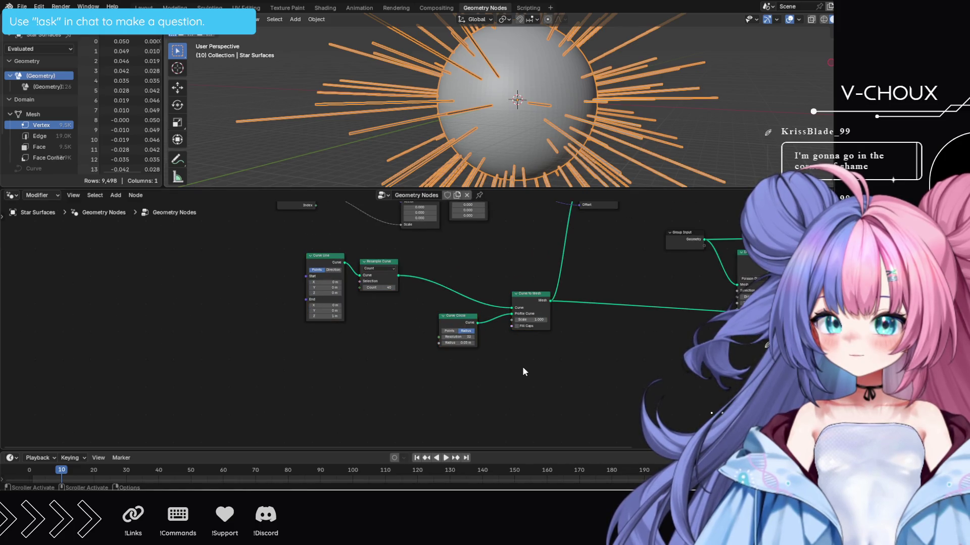
pyautogui.keyDown('ctrl'); pyautogui.moveTo(533, 365); pyautogui.dragTo(513, 365, button='middle'); pyautogui.keyUp('ctrl')
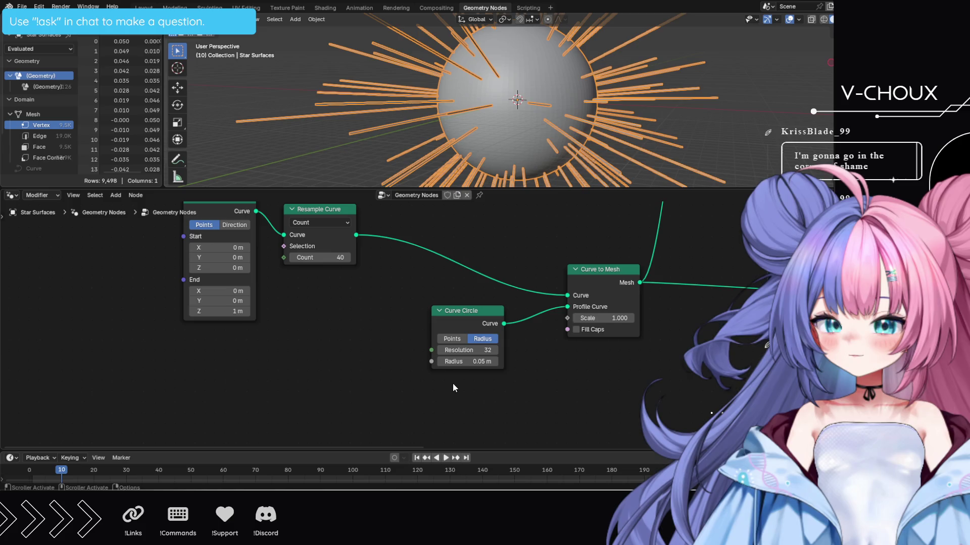
pyautogui.scroll(-1, 453, 385)
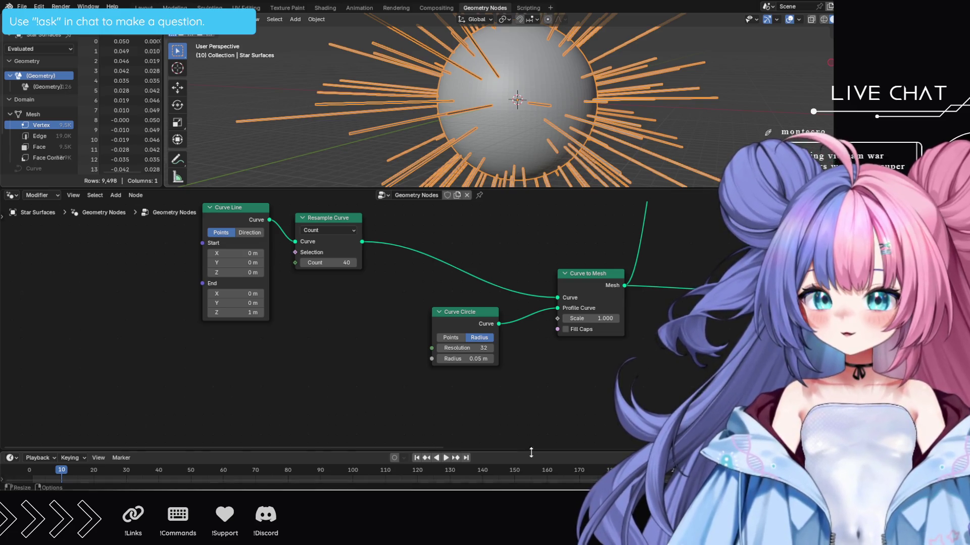
# Place Spline Parameter beside Scale and shift it, Scale and Add further right
pyautogui.scroll(-1, 438, 310)
pyautogui.scroll(-1, 438, 310)
pyautogui.keyDown('shift'); pyautogui.scroll(5, 453, 284); pyautogui.keyUp('shift')
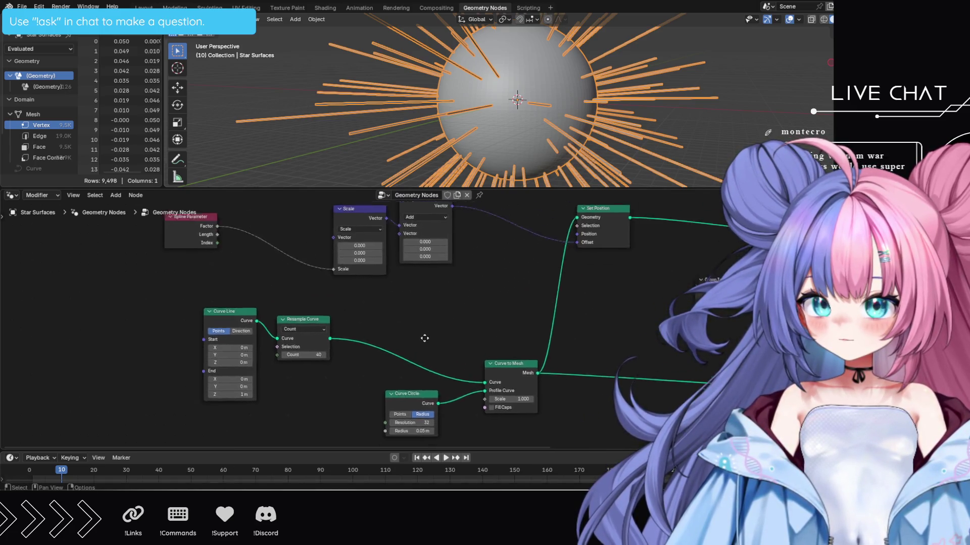
pyautogui.moveTo(195, 285); pyautogui.dragTo(291, 307)
pyautogui.moveTo(248, 262); pyautogui.dragTo(415, 312)
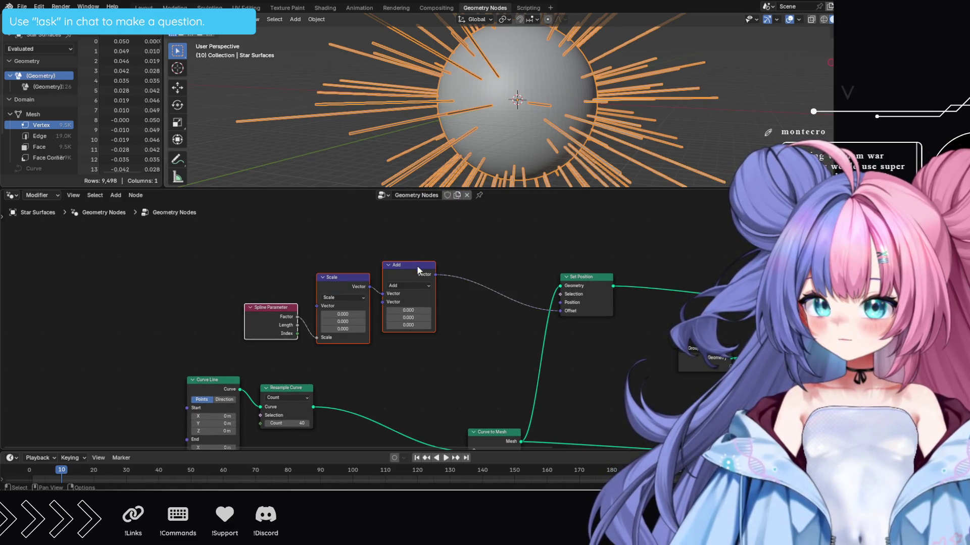
pyautogui.press('g')
pyautogui.click(495, 315)
# Select the ray-building nodes, cancel a trial move, and pan to inspect the tree
pyautogui.moveTo(613, 376)
pyautogui.mouseDown(button='middle')
pyautogui.moveTo(541, 335)
pyautogui.moveTo(470, 325)
pyautogui.mouseUp(button='middle')
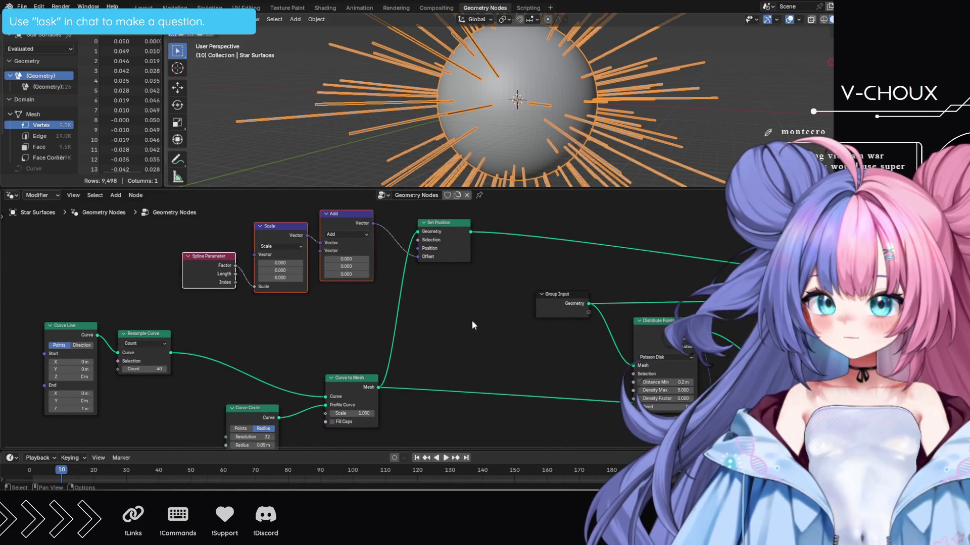
pyautogui.scroll(-2, 434, 327)
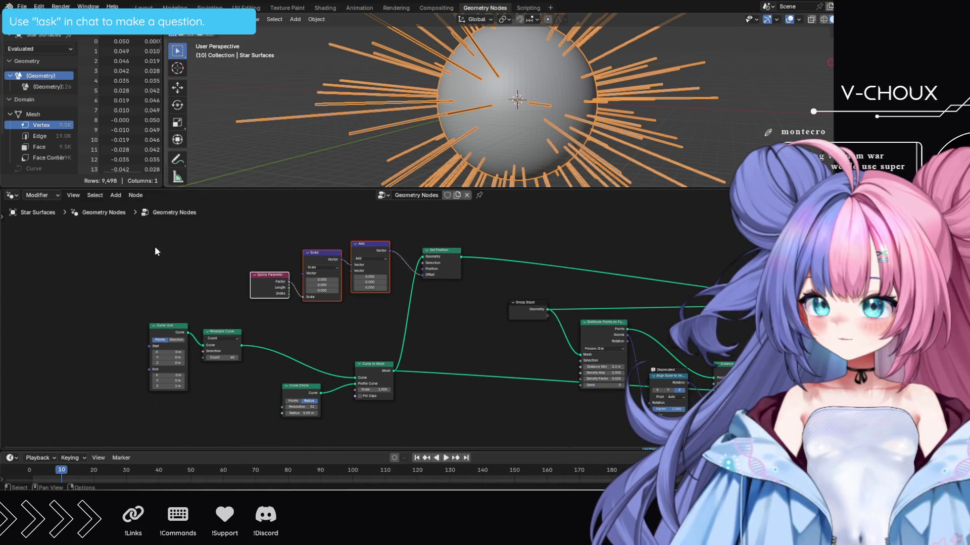
pyautogui.moveTo(117, 224)
pyautogui.mouseDown()
pyautogui.moveTo(443, 386)
pyautogui.moveTo(445, 409)
pyautogui.mouseUp()
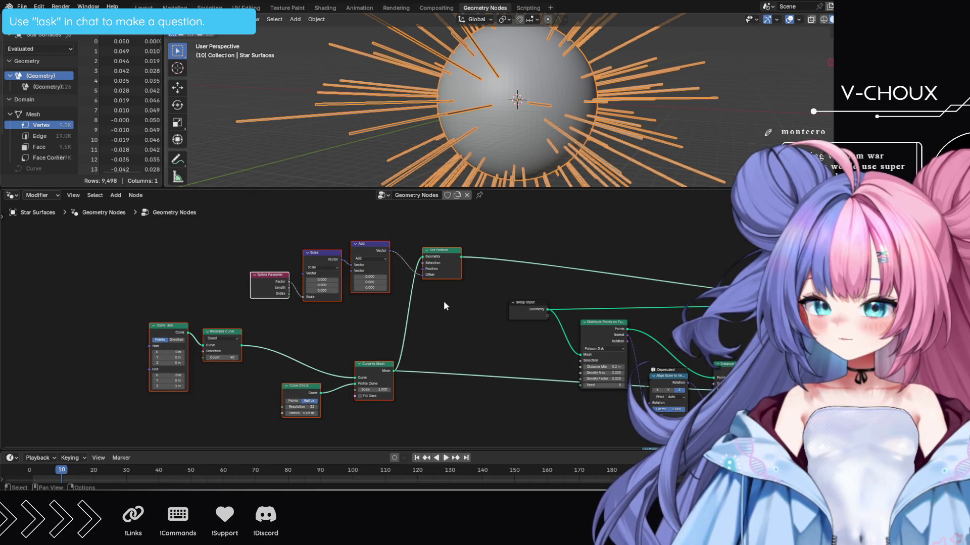
pyautogui.moveTo(443, 251)
pyautogui.mouseDown()
pyautogui.moveTo(452, 252)
pyautogui.moveTo(444, 262)
pyautogui.moveTo(466, 259)
pyautogui.mouseUp()
pyautogui.press('Escape')
pyautogui.moveTo(471, 329); pyautogui.dragTo(444, 259, button='middle')
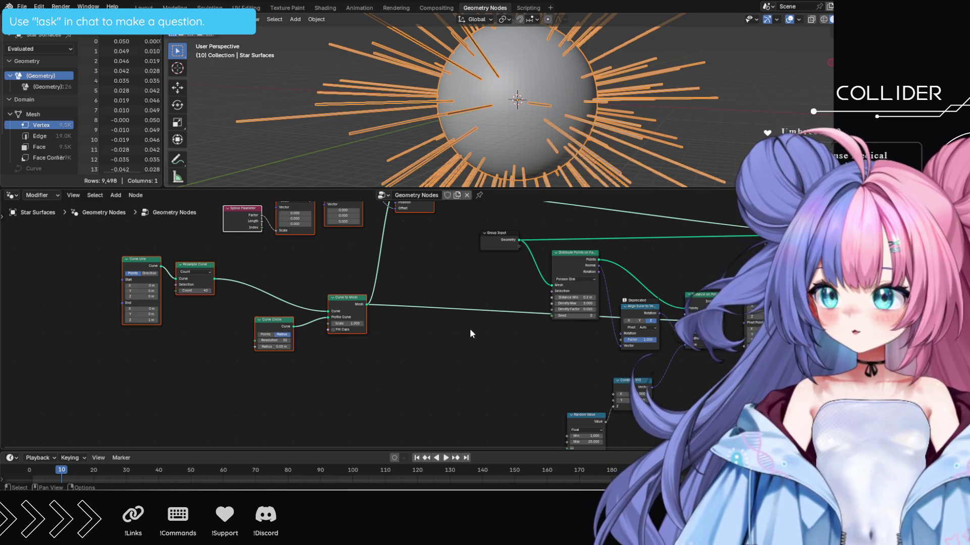
pyautogui.moveTo(480, 340)
pyautogui.mouseDown(button='middle')
pyautogui.moveTo(419, 306)
pyautogui.moveTo(508, 385)
pyautogui.moveTo(452, 405)
pyautogui.moveTo(450, 361)
pyautogui.moveTo(420, 349)
pyautogui.moveTo(539, 307)
pyautogui.moveTo(555, 330)
pyautogui.moveTo(591, 320)
pyautogui.moveTo(611, 339)
pyautogui.mouseUp(button='middle')
pyautogui.scroll(2, 556, 330)
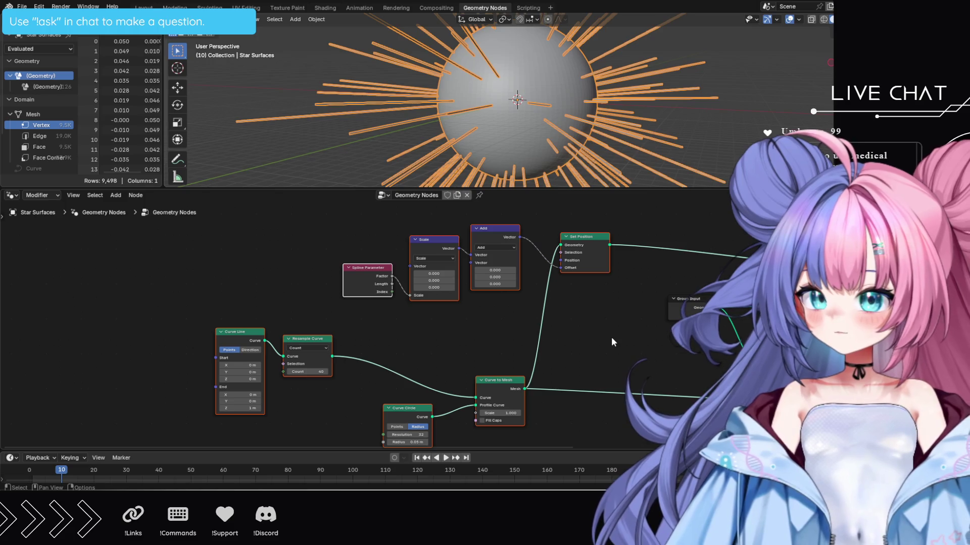
# Cut the Add-to-Offset link so Set Position's offset returns to 0 m on every axis
pyautogui.scroll(-1, 612, 337)
pyautogui.scroll(2, 610, 338)
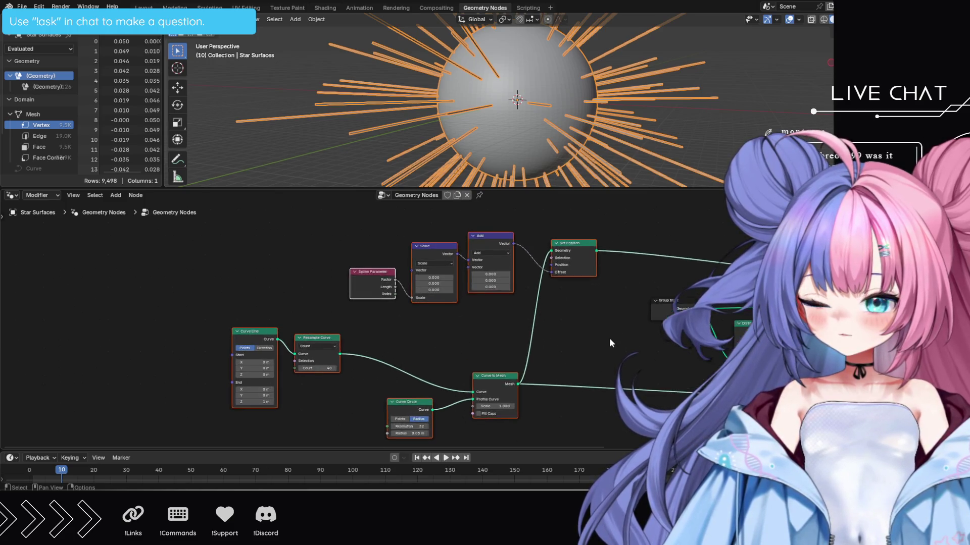
pyautogui.moveTo(609, 337)
pyautogui.keyDown('shift'); pyautogui.mouseDown(button='middle')
pyautogui.moveTo(491, 346)
pyautogui.moveTo(220, 246)
pyautogui.moveTo(116, 278)
pyautogui.moveTo(329, 278)
pyautogui.moveTo(396, 255)
pyautogui.moveTo(414, 262)
pyautogui.mouseUp(button='middle'); pyautogui.keyUp('shift')
pyautogui.moveTo(437, 293)
pyautogui.mouseDown(button='middle')
pyautogui.moveTo(537, 262)
pyautogui.moveTo(576, 264)
pyautogui.moveTo(596, 328)
pyautogui.moveTo(644, 306)
pyautogui.moveTo(394, 335)
pyautogui.moveTo(474, 350)
pyautogui.moveTo(532, 390)
pyautogui.mouseUp(button='middle')
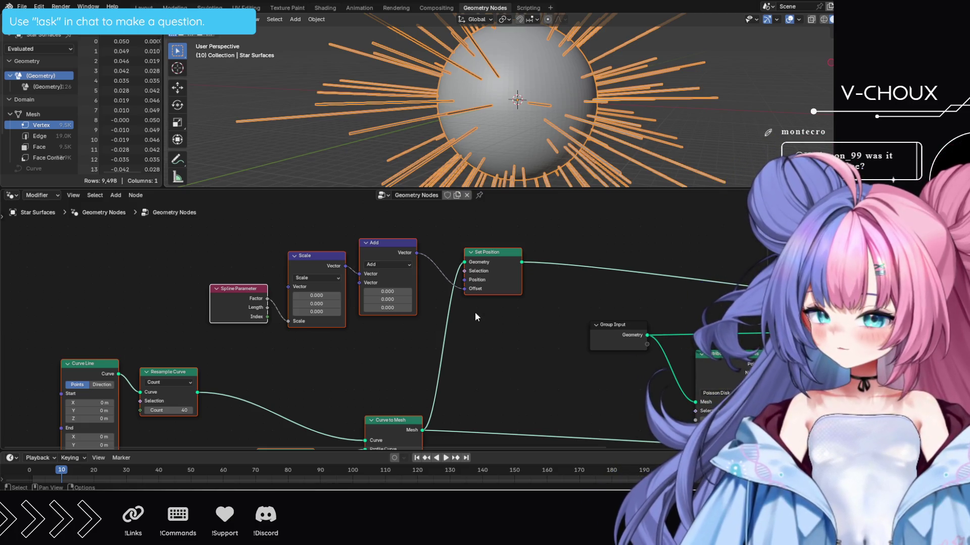
pyautogui.keyDown('ctrl'); pyautogui.moveTo(436, 252); pyautogui.dragTo(435, 285, button='right'); pyautogui.keyUp('ctrl')
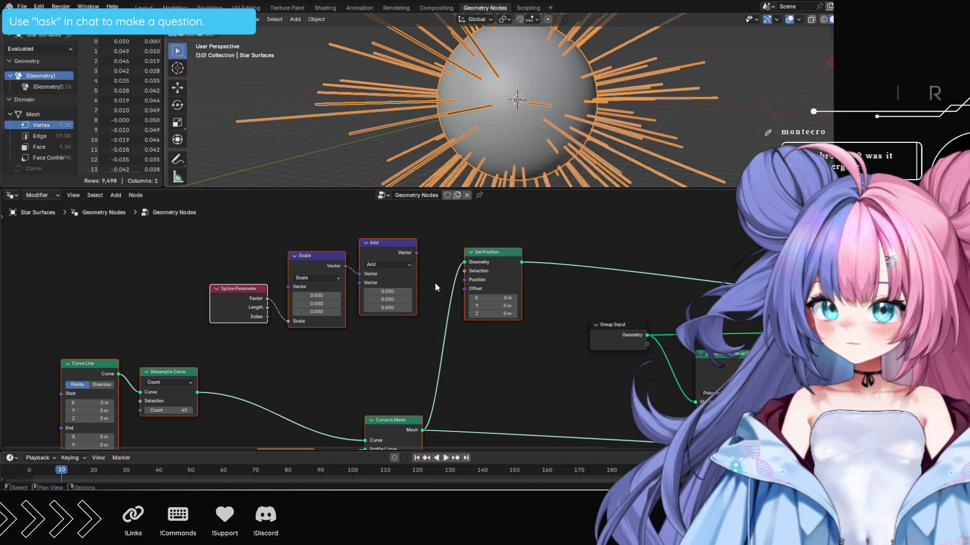
pyautogui.moveTo(553, 370); pyautogui.dragTo(251, 271, button='middle')
pyautogui.keyDown('shift'); pyautogui.scroll(-2, 299, 316); pyautogui.keyUp('shift')
pyautogui.keyDown('shift'); pyautogui.scroll(-3, 320, 321); pyautogui.keyUp('shift')
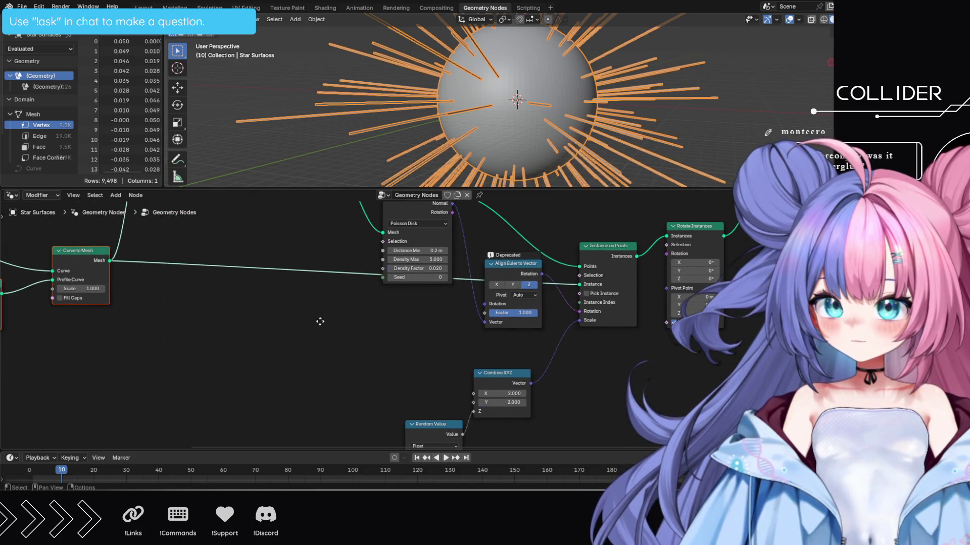
pyautogui.moveTo(320, 322)
pyautogui.mouseDown(button='middle')
pyautogui.moveTo(294, 276)
pyautogui.moveTo(444, 383)
pyautogui.mouseUp(button='middle')
pyautogui.moveTo(381, 281)
pyautogui.mouseDown(button='middle')
pyautogui.moveTo(477, 391)
pyautogui.moveTo(340, 286)
pyautogui.moveTo(368, 274)
pyautogui.mouseUp(button='middle')
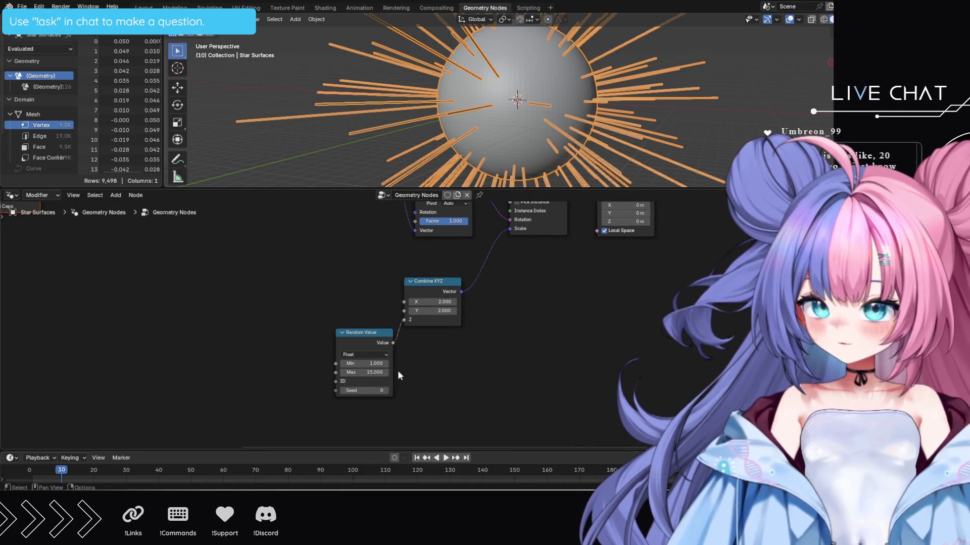
pyautogui.moveTo(432, 343); pyautogui.dragTo(439, 429, button='middle')
pyautogui.moveTo(516, 384); pyautogui.dragTo(544, 413, button='middle')
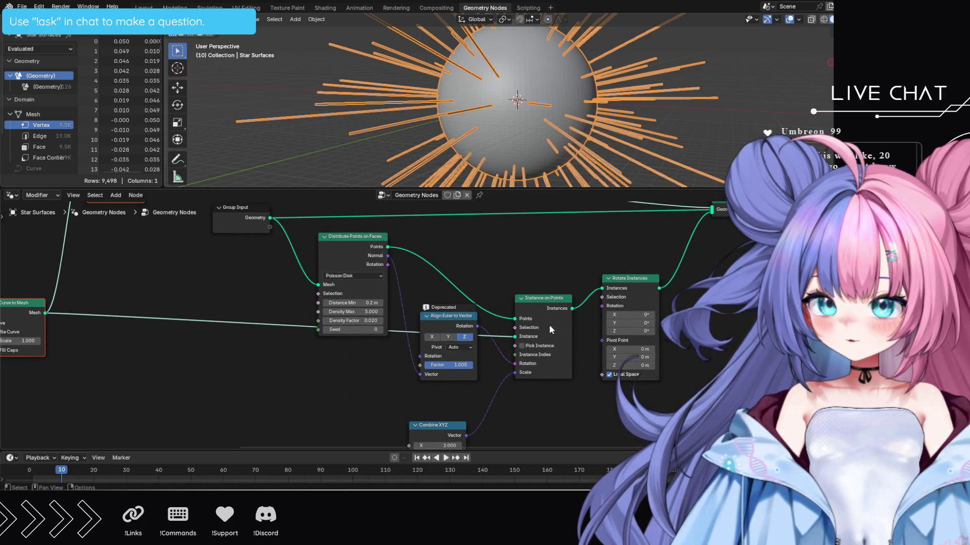
pyautogui.moveTo(260, 302)
pyautogui.mouseDown(button='middle')
pyautogui.moveTo(552, 415)
pyautogui.moveTo(519, 379)
pyautogui.moveTo(614, 317)
pyautogui.moveTo(624, 377)
pyautogui.moveTo(600, 391)
pyautogui.mouseUp(button='middle')
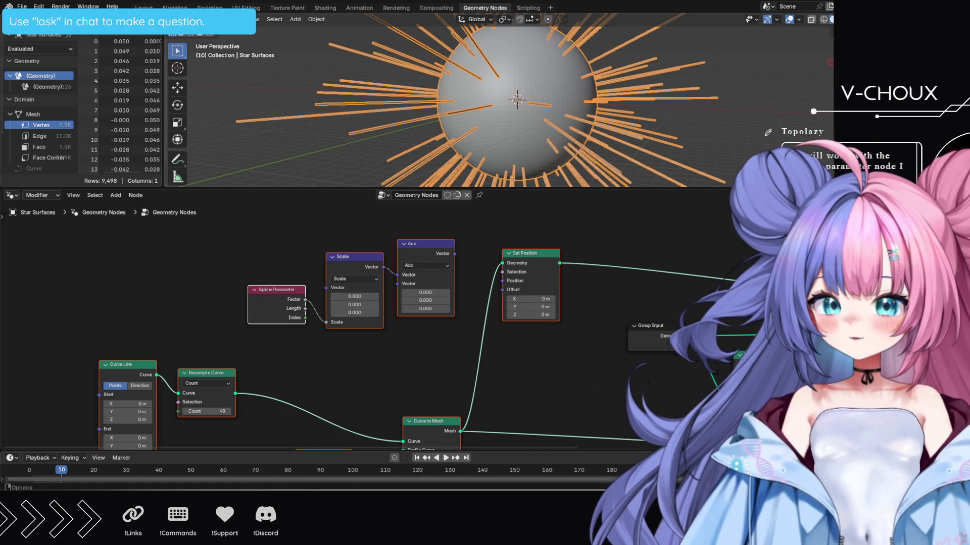
# Enlarge the 3D viewport and switch to Shading to view the Star Surface material
pyautogui.scroll(2, 394, 329)
pyautogui.moveTo(395, 333); pyautogui.dragTo(422, 372, button='middle')
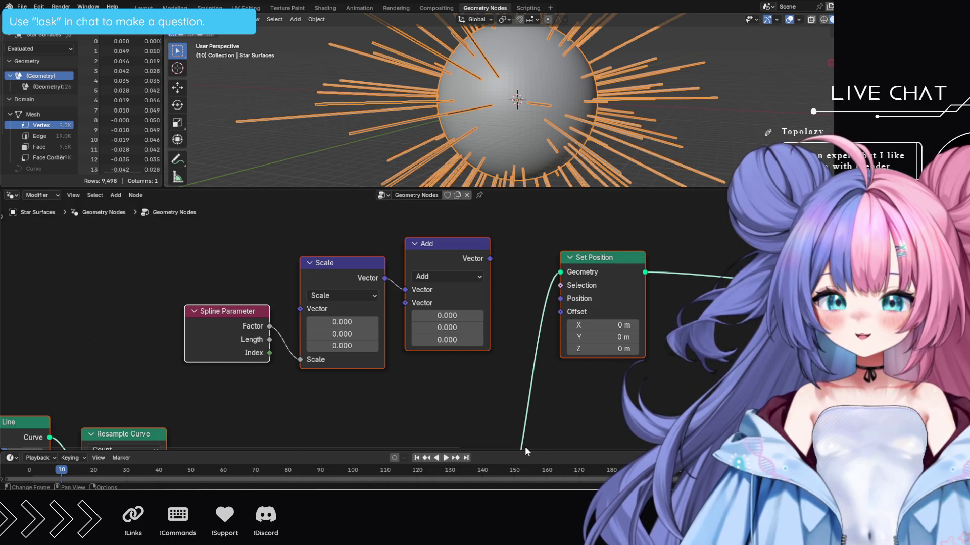
pyautogui.moveTo(530, 188); pyautogui.dragTo(527, 380)
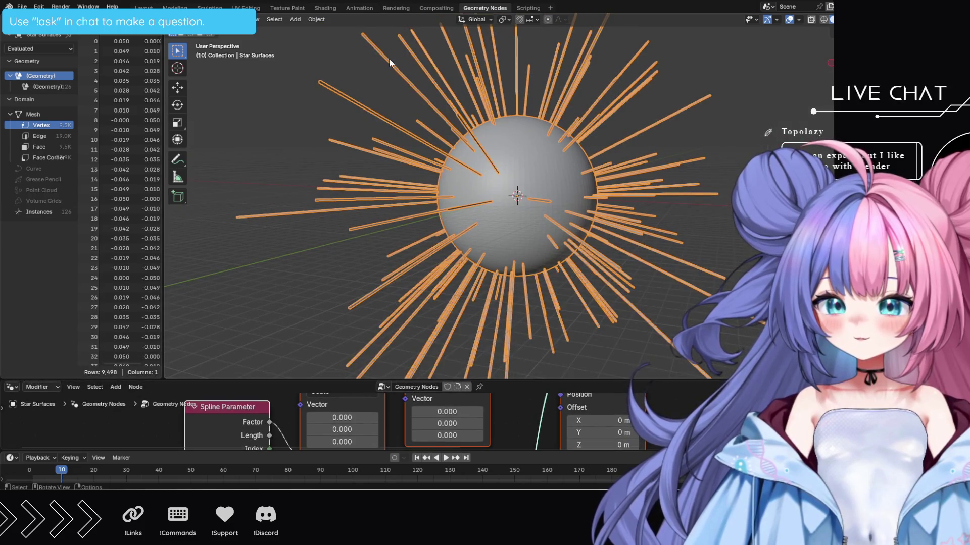
pyautogui.click(322, 7)
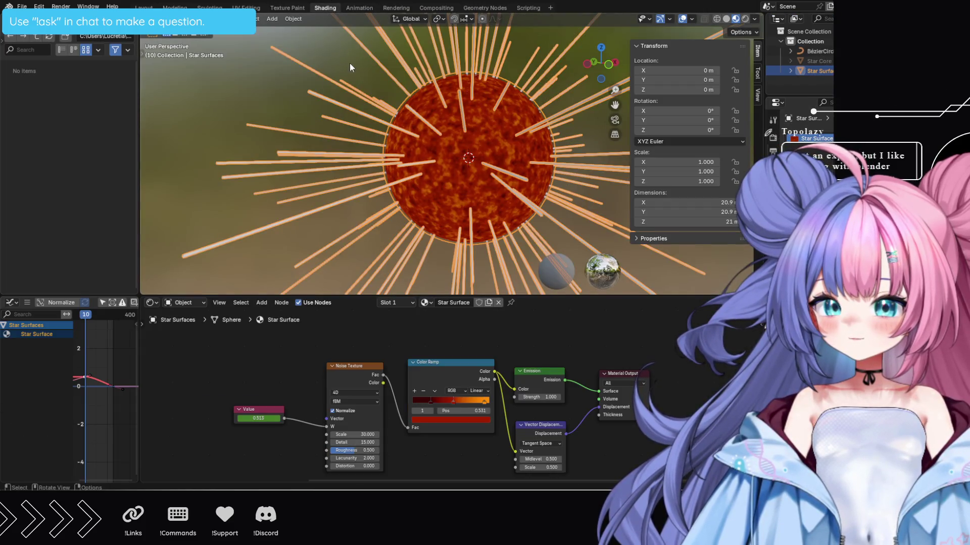
# Play the animation, then restart playback from the first frame
pyautogui.press('space')
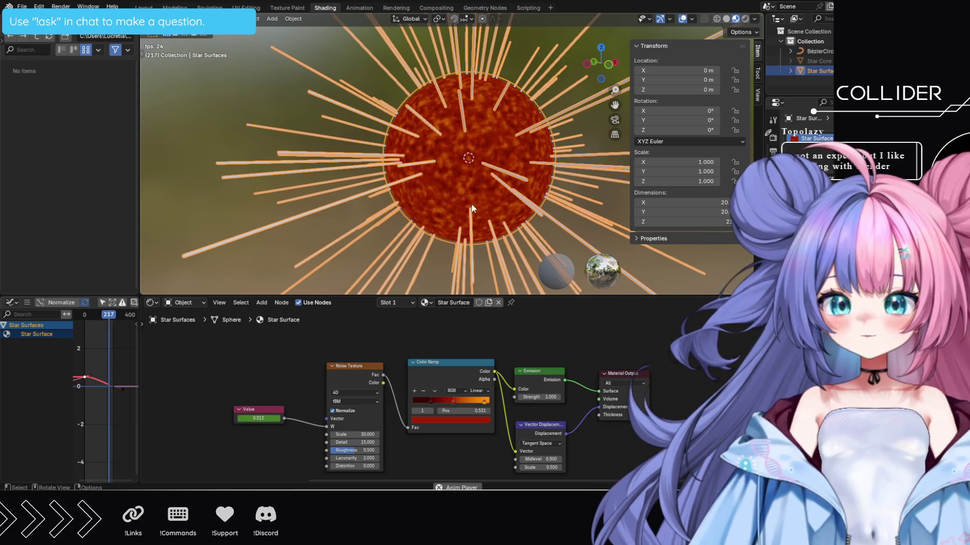
pyautogui.hotkey('shift', 'Left')
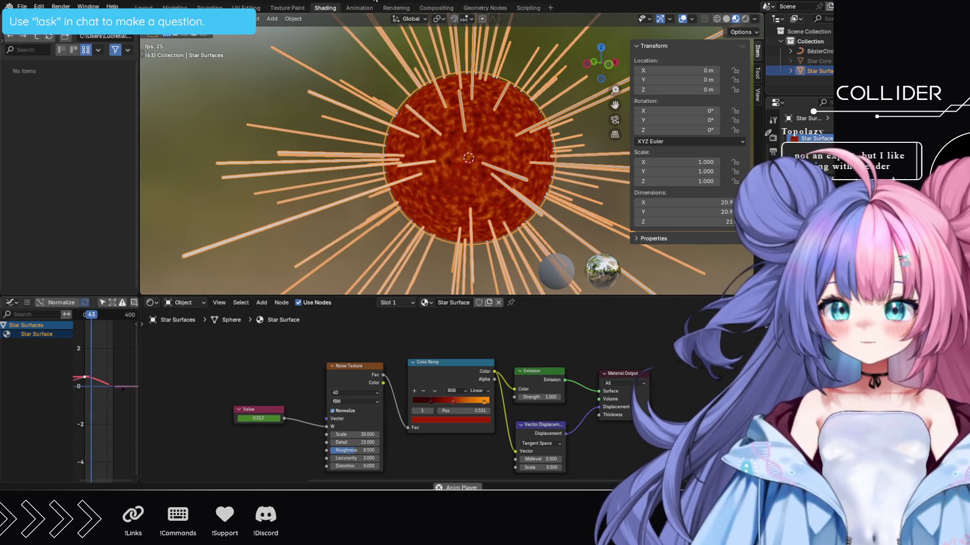
# Return to Geometry Nodes, stop playback at frame 156, and fit the enlarged node graph
pyautogui.click(485, 7)
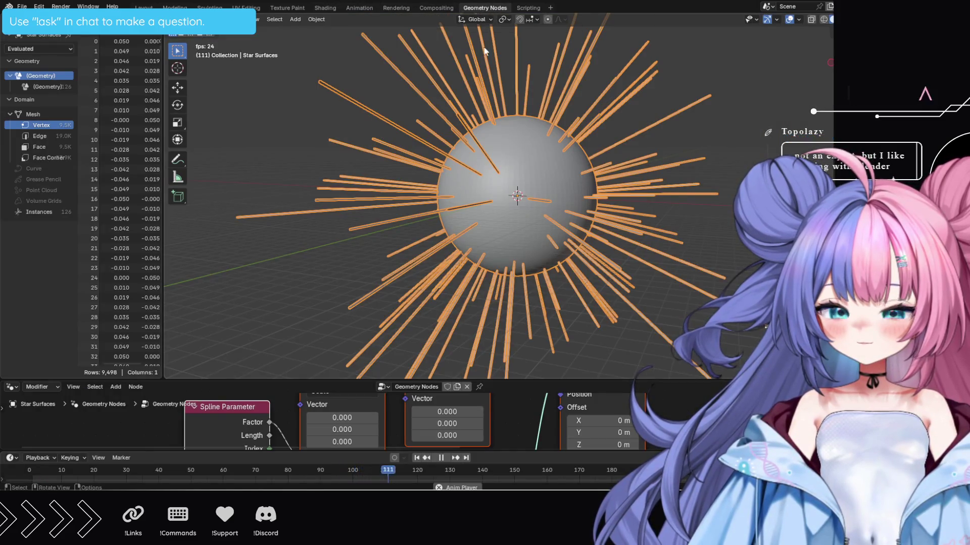
pyautogui.press('space')
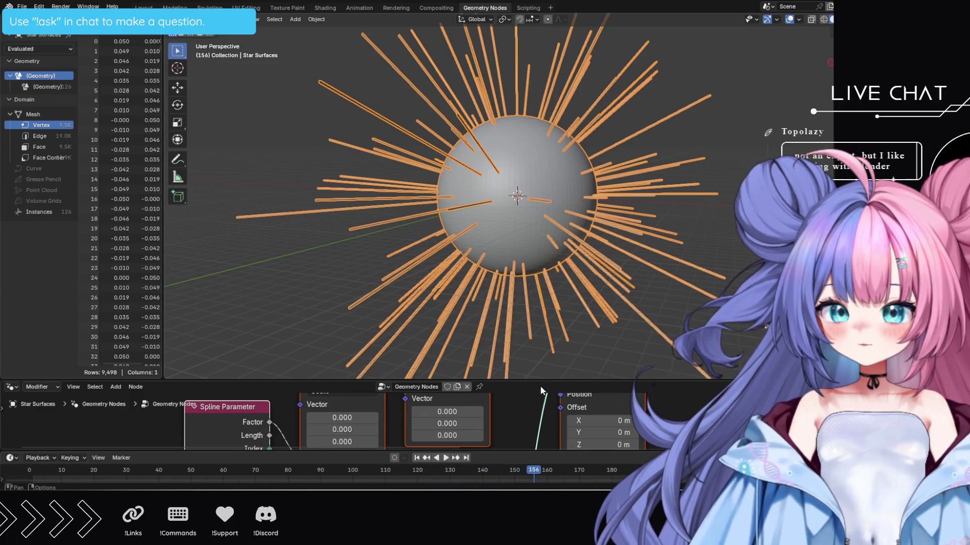
pyautogui.moveTo(538, 380); pyautogui.dragTo(561, 80)
pyautogui.press('Home')
pyautogui.press('Home')
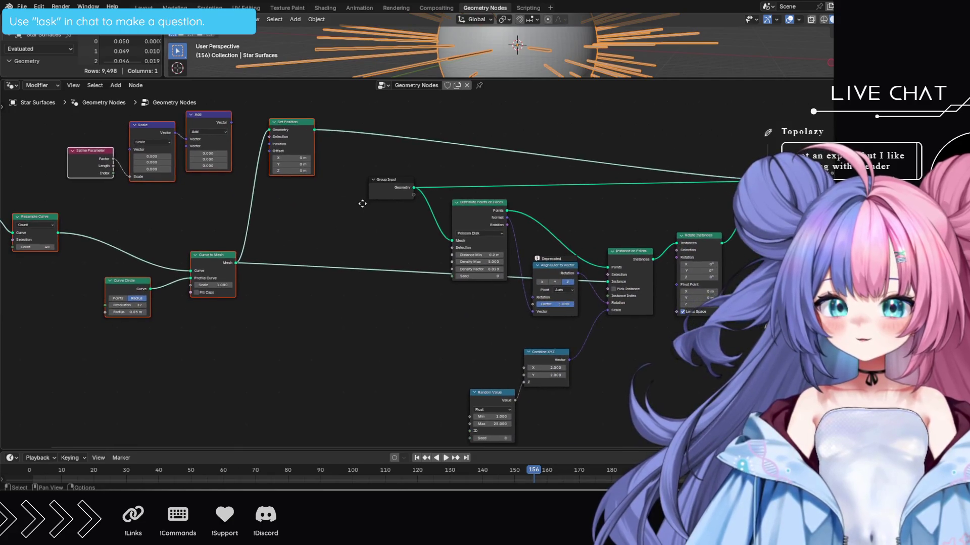
# Move the curve-building nodes further right and enlarge the 3D viewport slightly
pyautogui.scroll(2, 453, 283)
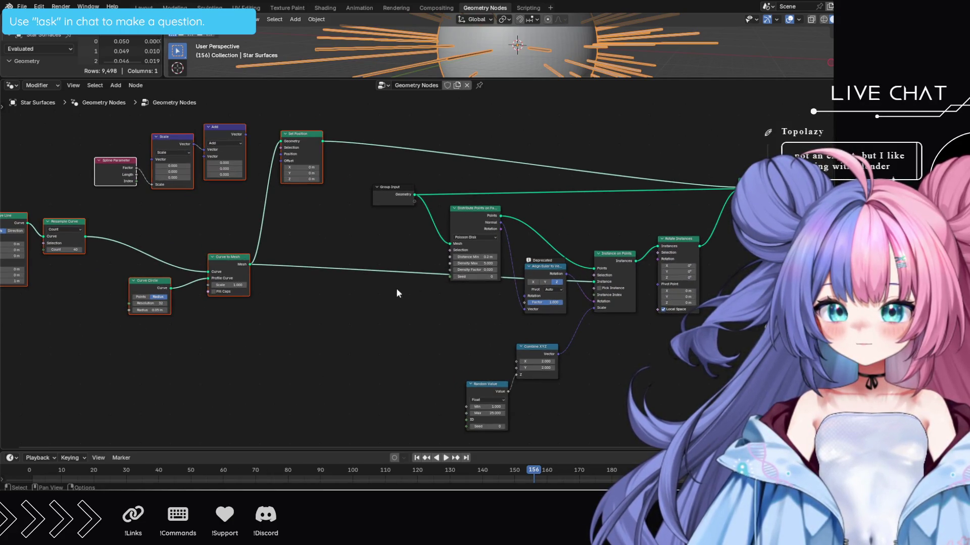
pyautogui.moveTo(387, 298); pyautogui.dragTo(518, 288, button='middle')
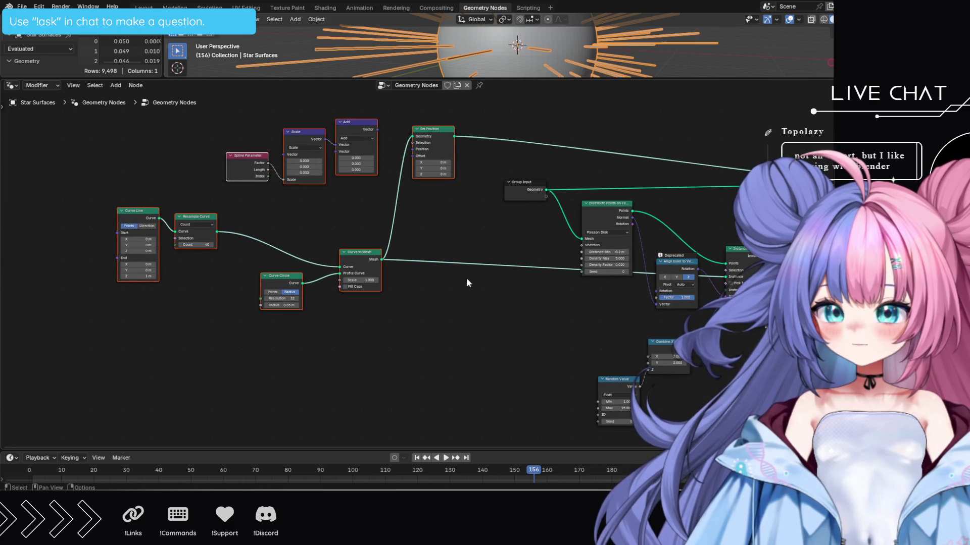
pyautogui.moveTo(360, 252); pyautogui.dragTo(452, 240)
pyautogui.click(531, 311)
pyautogui.moveTo(531, 311)
pyautogui.mouseDown(button='middle')
pyautogui.moveTo(472, 303)
pyautogui.moveTo(426, 320)
pyautogui.mouseUp(button='middle')
pyautogui.scroll(1, 427, 321)
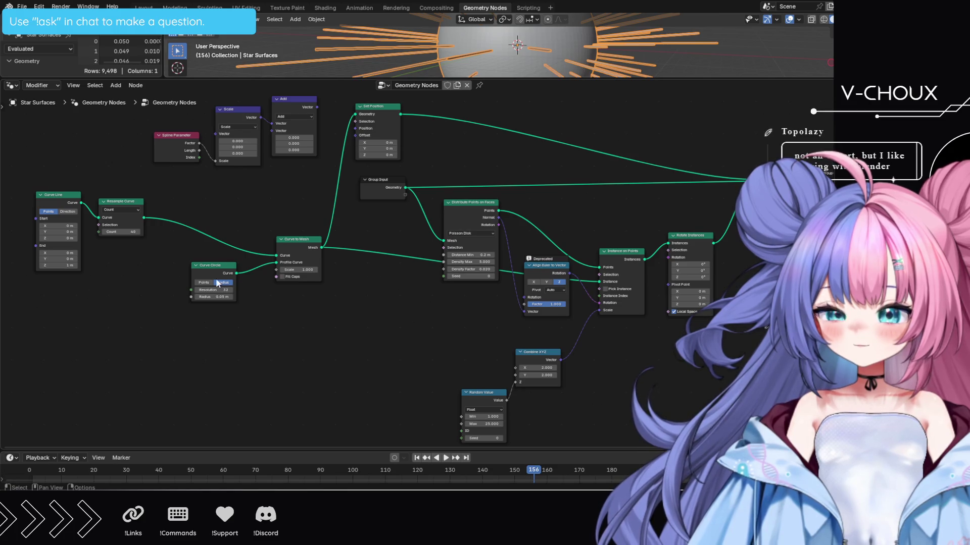
pyautogui.moveTo(393, 291)
pyautogui.mouseDown(button='middle')
pyautogui.moveTo(396, 310)
pyautogui.moveTo(389, 290)
pyautogui.mouseUp(button='middle')
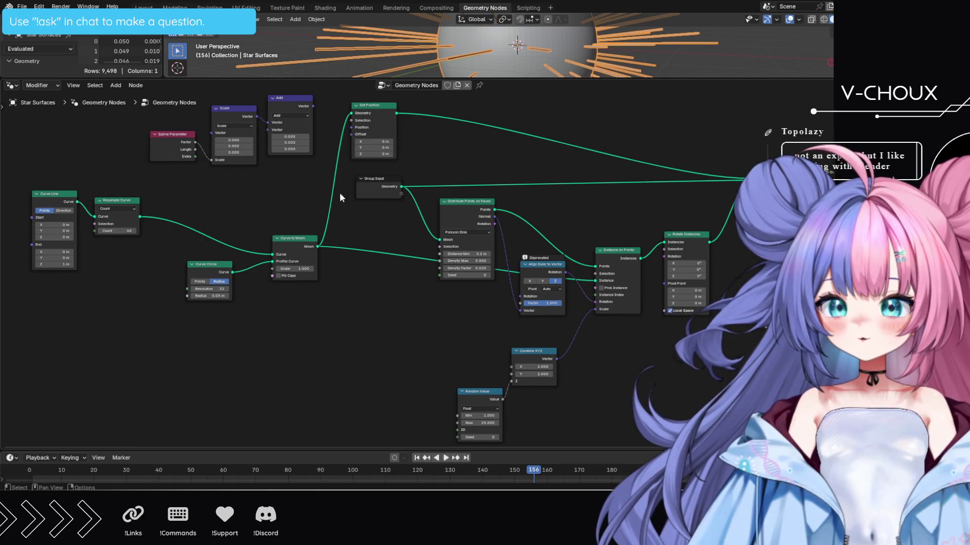
pyautogui.scroll(3, 351, 195)
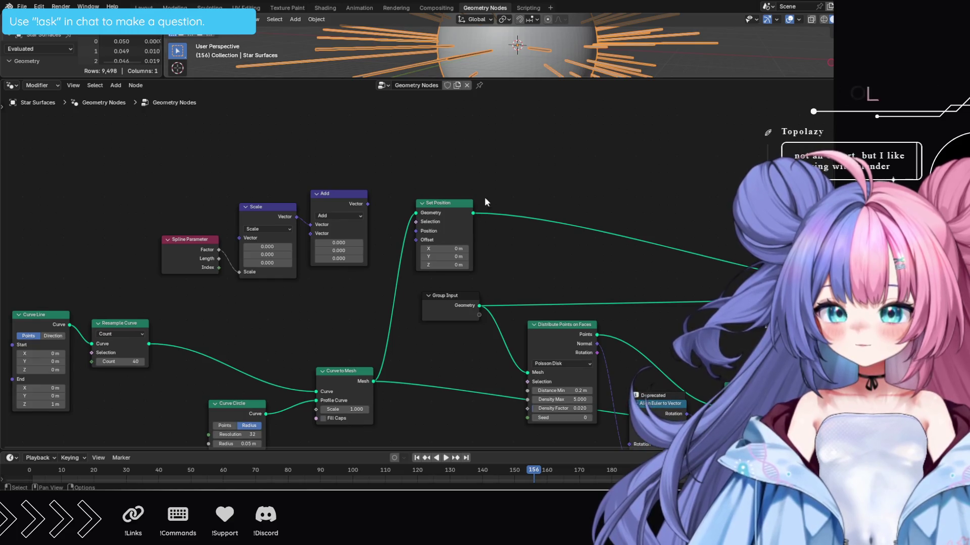
pyautogui.moveTo(526, 346)
pyautogui.mouseDown(button='middle')
pyautogui.moveTo(558, 343)
pyautogui.moveTo(555, 275)
pyautogui.mouseUp(button='middle')
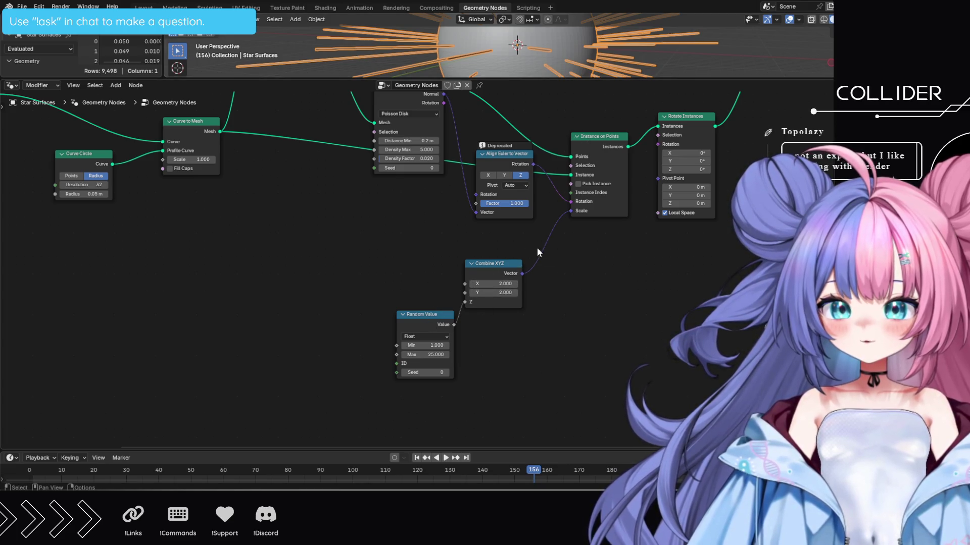
pyautogui.moveTo(363, 216)
pyautogui.mouseDown(button='middle')
pyautogui.moveTo(586, 377)
pyautogui.moveTo(608, 432)
pyautogui.mouseUp(button='middle')
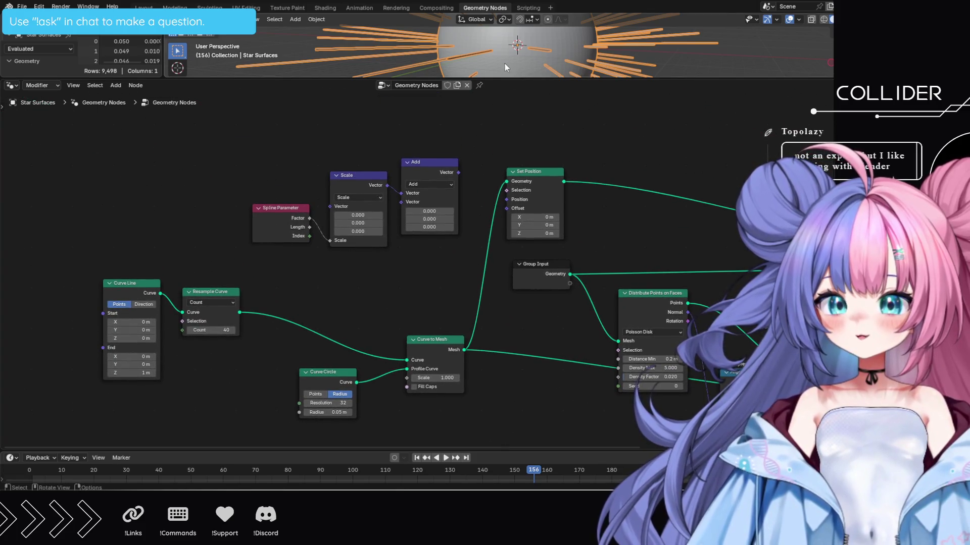
pyautogui.moveTo(503, 79)
pyautogui.mouseDown()
pyautogui.moveTo(500, 264)
pyautogui.moveTo(496, 126)
pyautogui.mouseUp()
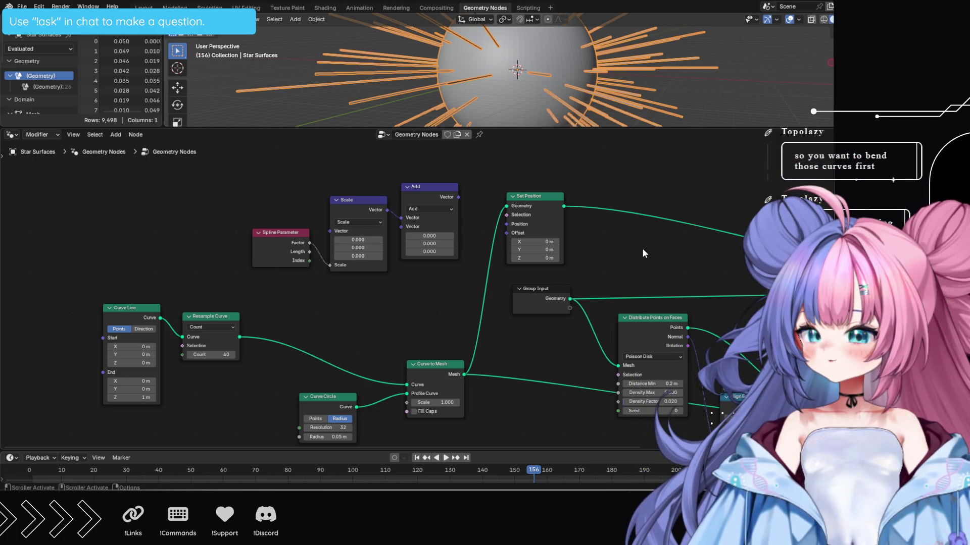
# Undo back to the setup with Add feeding Set Position's Offset, at frame 10
pyautogui.moveTo(641, 250)
pyautogui.mouseDown(button='middle')
pyautogui.moveTo(553, 295)
pyautogui.moveTo(434, 240)
pyautogui.moveTo(440, 202)
pyautogui.mouseUp(button='middle')
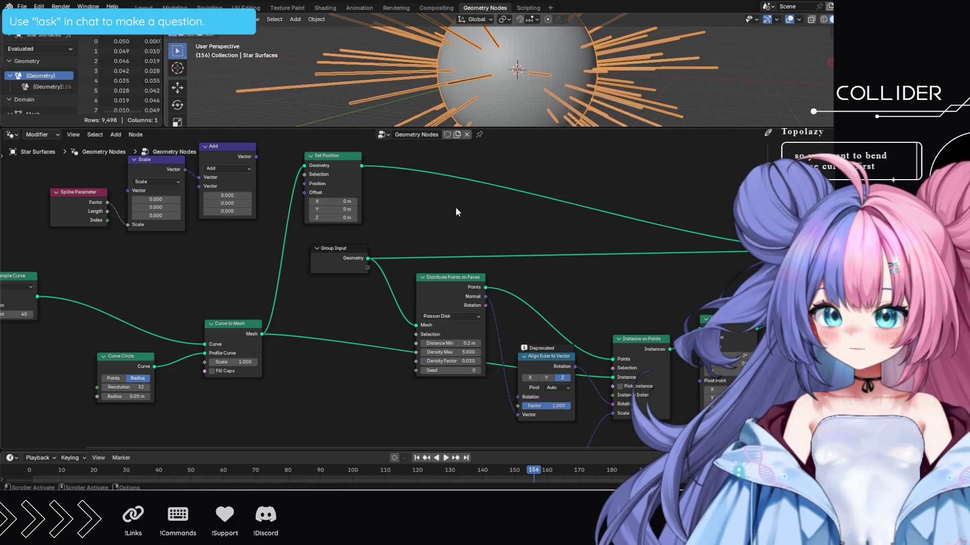
pyautogui.moveTo(456, 207); pyautogui.dragTo(517, 257, button='middle')
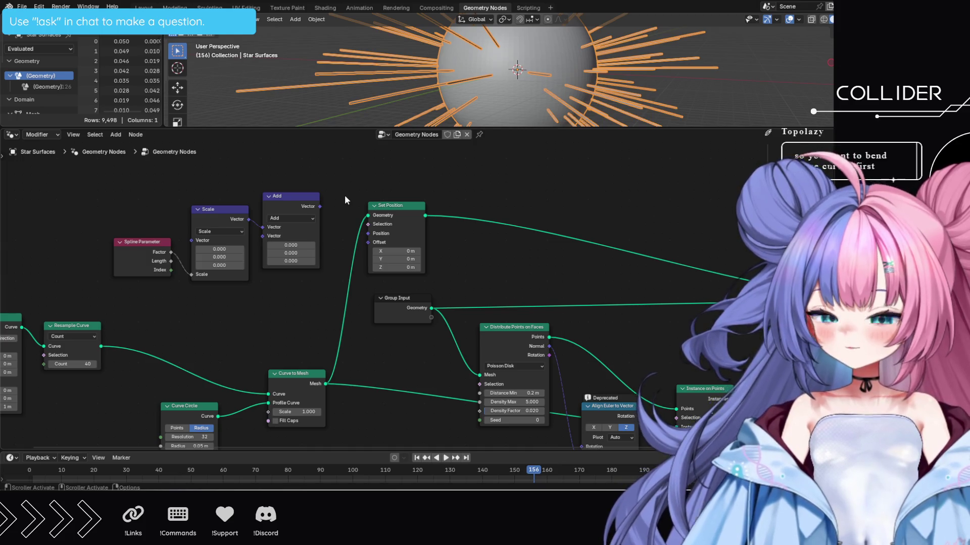
pyautogui.hotkey('ctrl', 'z')
pyautogui.hotkey('ctrl', 'z')
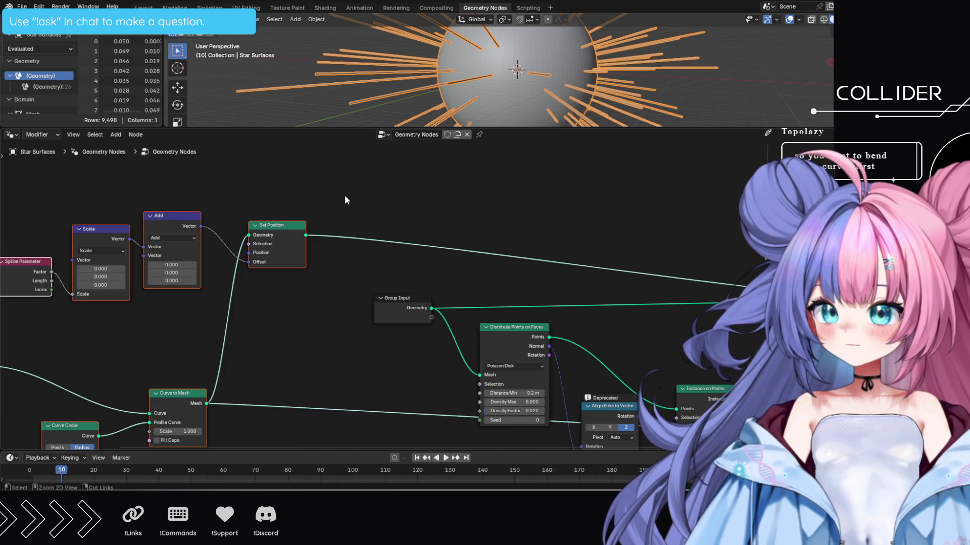
# Nudge the curve nodes right and reconnect Add's Vector to Set Position's Offset
pyautogui.moveTo(281, 226); pyautogui.dragTo(387, 227)
pyautogui.click(449, 252)
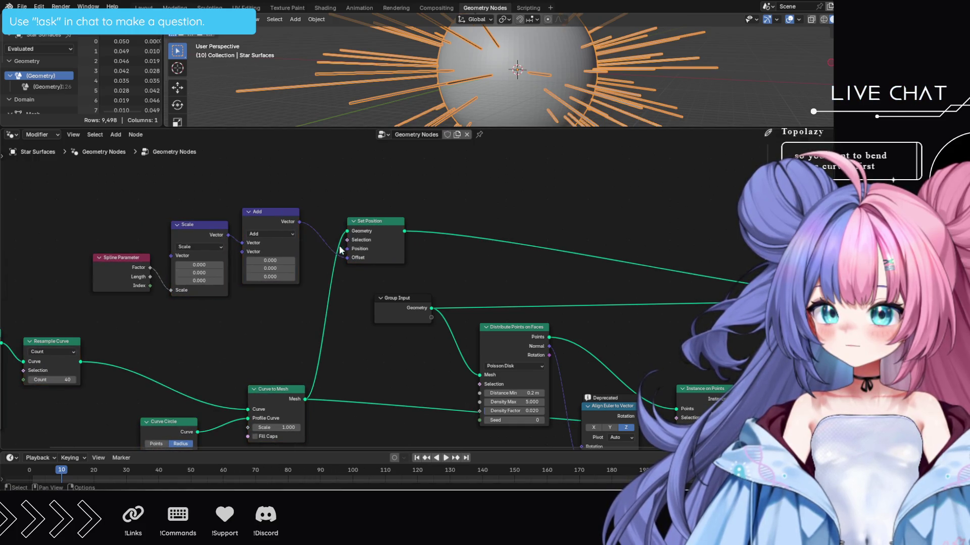
pyautogui.keyDown('ctrl'); pyautogui.moveTo(313, 238); pyautogui.dragTo(322, 224, button='right'); pyautogui.keyUp('ctrl')
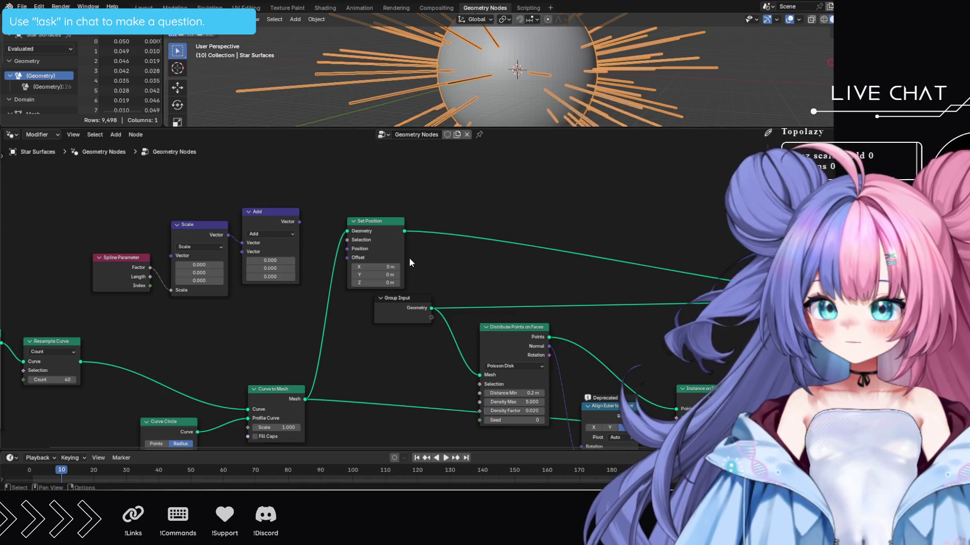
pyautogui.moveTo(299, 222); pyautogui.dragTo(348, 261)
# Set Scale to 6.3, 12.5, -8.7 and Add to 9.3, -8.6, 5.1
pyautogui.moveTo(309, 314); pyautogui.dragTo(378, 298, button='middle')
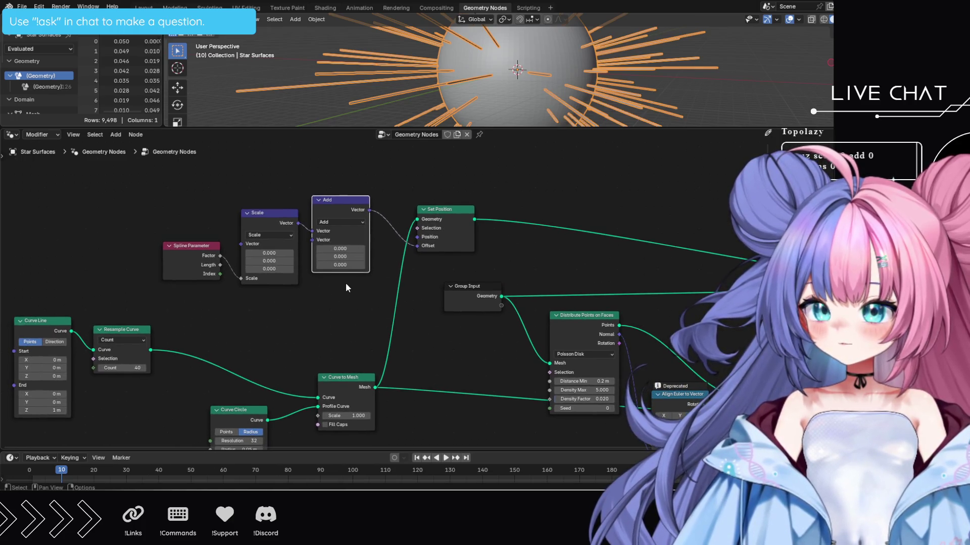
pyautogui.moveTo(269, 253)
pyautogui.mouseDown()
pyautogui.moveTo(299, 253)
pyautogui.moveTo(285, 261)
pyautogui.moveTo(300, 261)
pyautogui.moveTo(252, 269)
pyautogui.mouseUp()
pyautogui.moveTo(340, 249); pyautogui.dragTo(353, 249)
pyautogui.moveTo(340, 257)
pyautogui.mouseDown()
pyautogui.moveTo(298, 257)
pyautogui.moveTo(353, 265)
pyautogui.mouseUp()
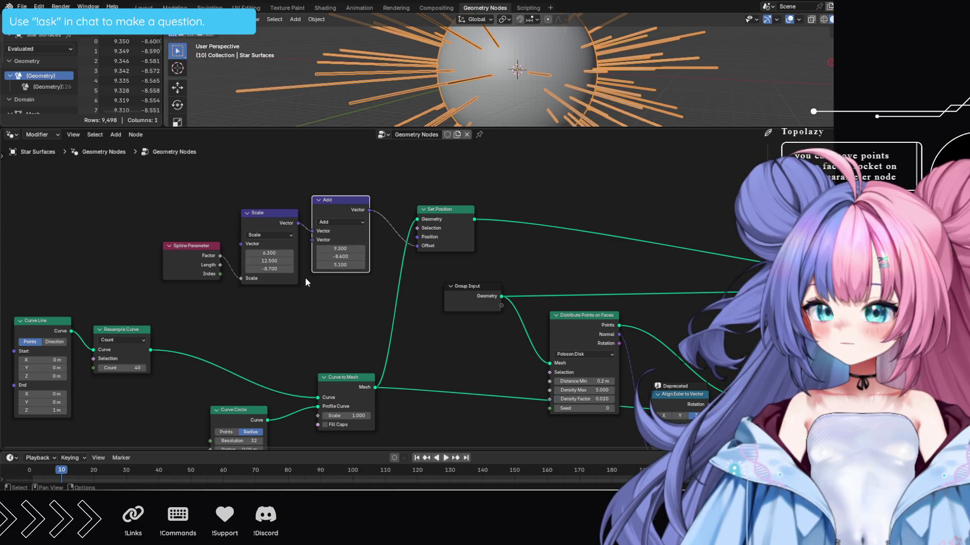
# Check the rays in a larger viewport, reselect the star surfaces object, then enlarge the node editor
pyautogui.moveTo(485, 127); pyautogui.dragTo(461, 326)
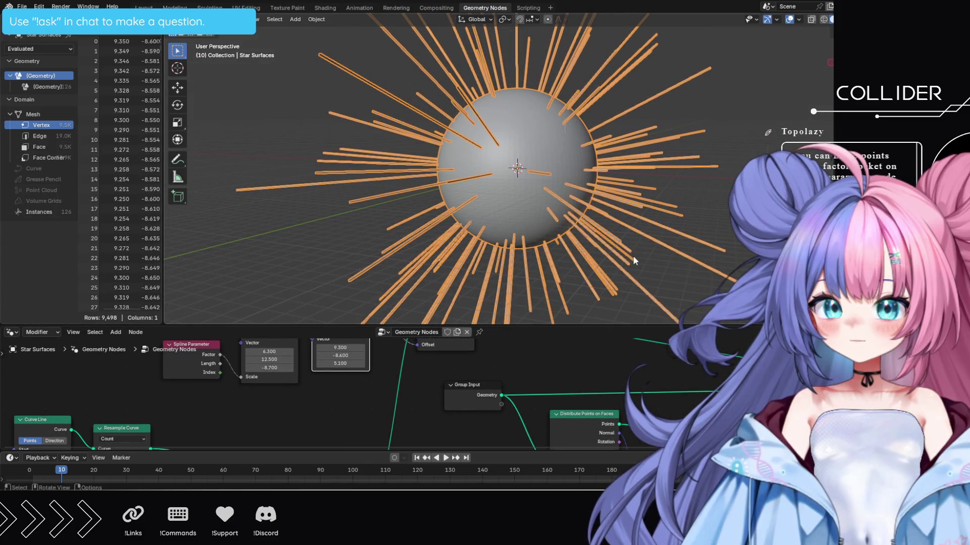
pyautogui.click(658, 287)
pyautogui.click(617, 258)
pyautogui.moveTo(530, 326); pyautogui.dragTo(515, 183)
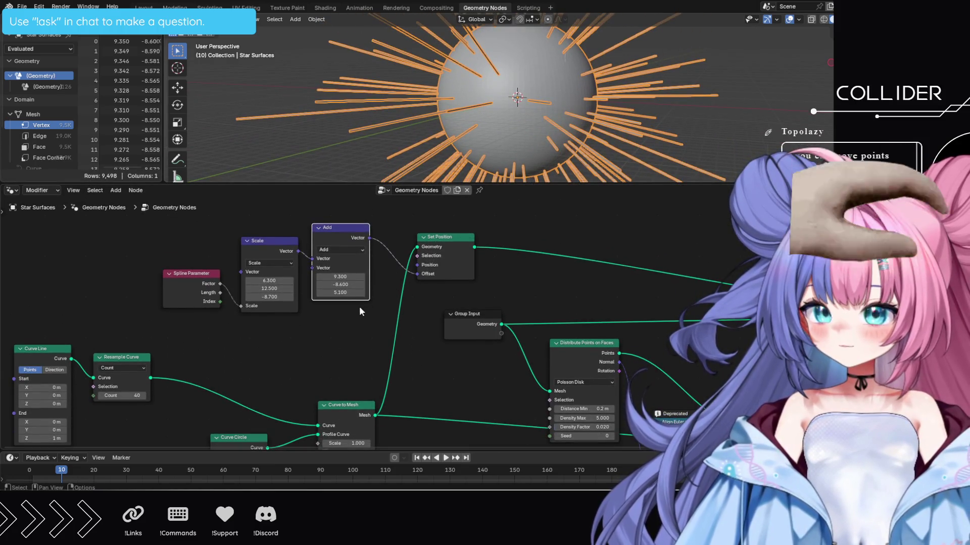
# Set the Add vector to 0, 0, 0 and zero the Scale vector
pyautogui.click(355, 277)
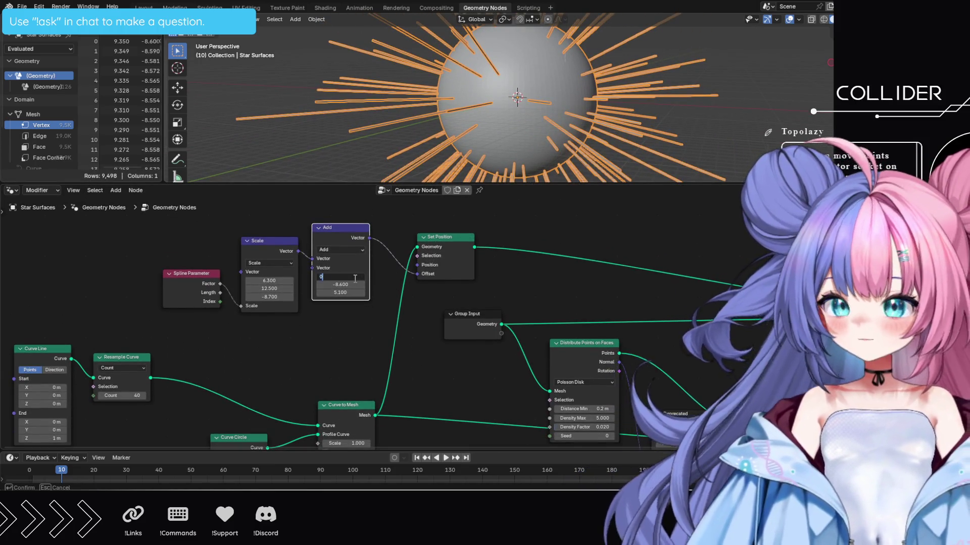
pyautogui.write('0')
pyautogui.press('Return')
pyautogui.click(349, 286)
pyautogui.write('0')
pyautogui.press('Tab')
pyautogui.write('0')
pyautogui.press('Return')
pyautogui.press('BackSpace')
pyautogui.press('BackSpace')
pyautogui.press('BackSpace')
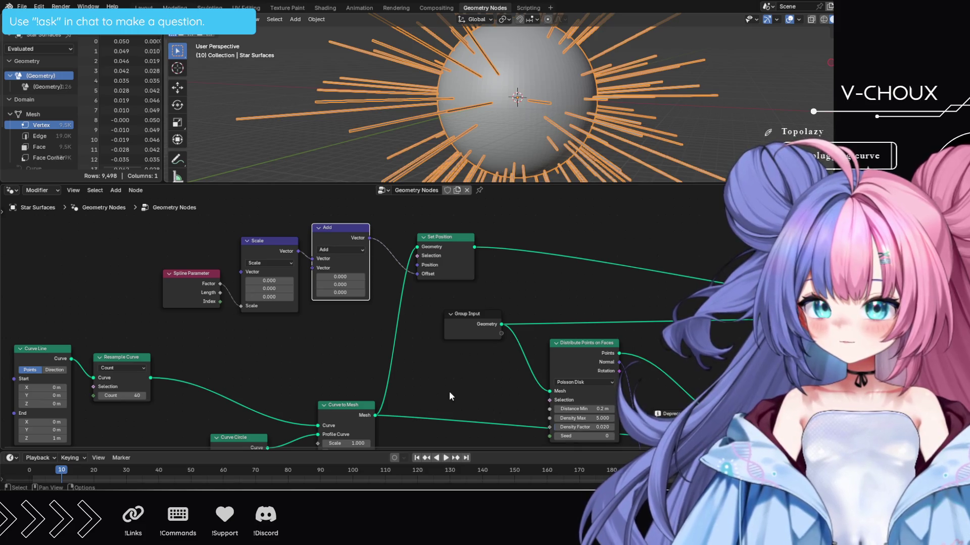
pyautogui.moveTo(449, 393)
pyautogui.mouseDown(button='middle')
pyautogui.moveTo(459, 379)
pyautogui.moveTo(534, 360)
pyautogui.mouseUp(button='middle')
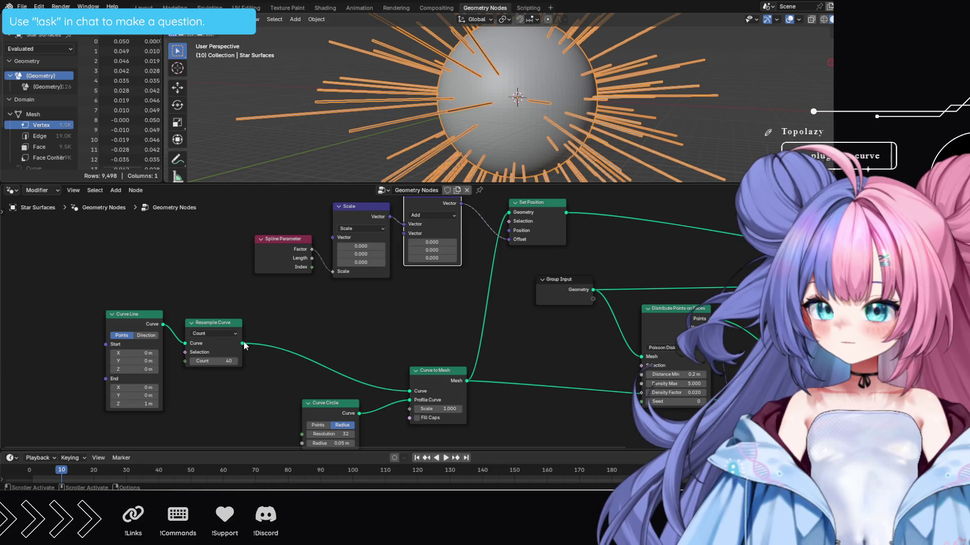
pyautogui.moveTo(243, 344)
pyautogui.mouseDown()
pyautogui.moveTo(441, 319)
pyautogui.moveTo(510, 220)
pyautogui.mouseUp()
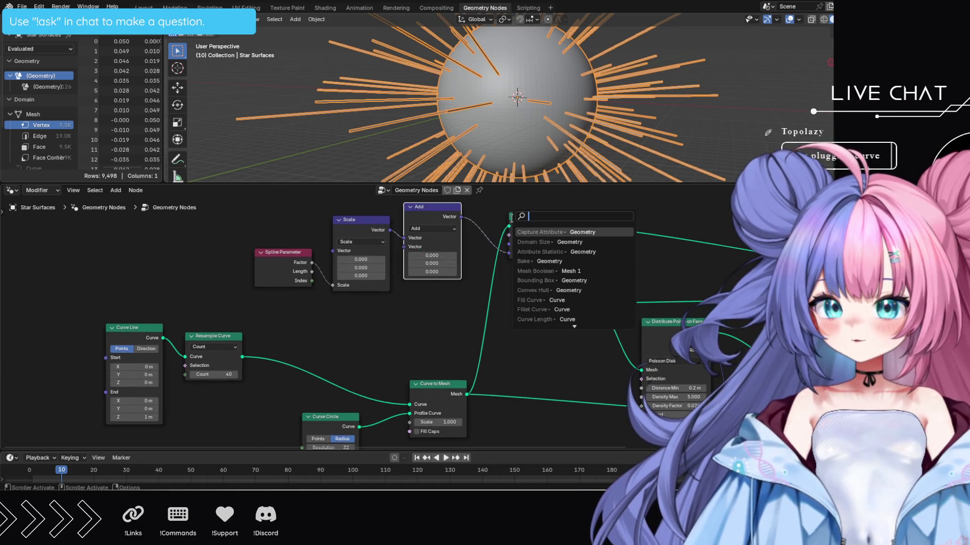
pyautogui.moveTo(243, 357)
pyautogui.mouseDown()
pyautogui.moveTo(446, 299)
pyautogui.moveTo(520, 232)
pyautogui.moveTo(509, 227)
pyautogui.mouseUp()
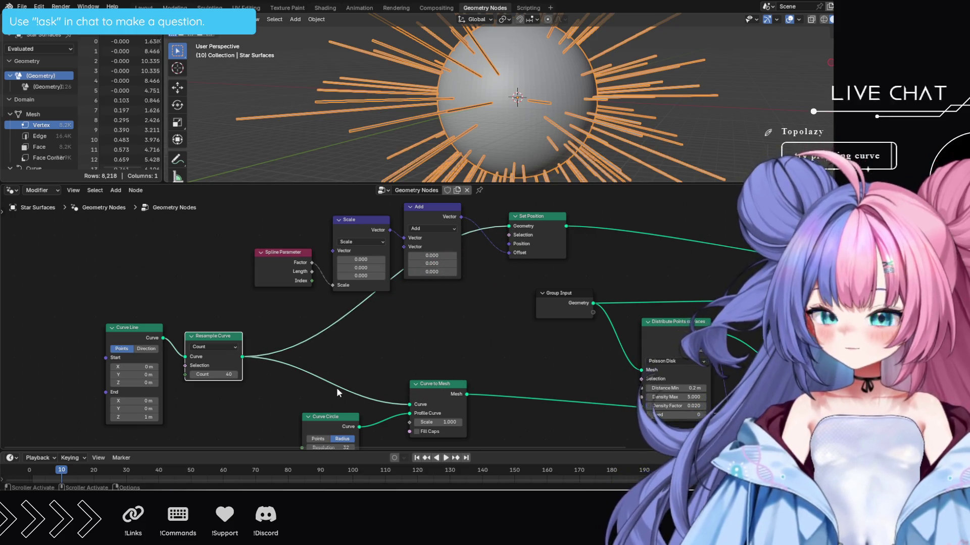
pyautogui.keyDown('ctrl'); pyautogui.moveTo(341, 381); pyautogui.dragTo(335, 392, button='right'); pyautogui.keyUp('ctrl')
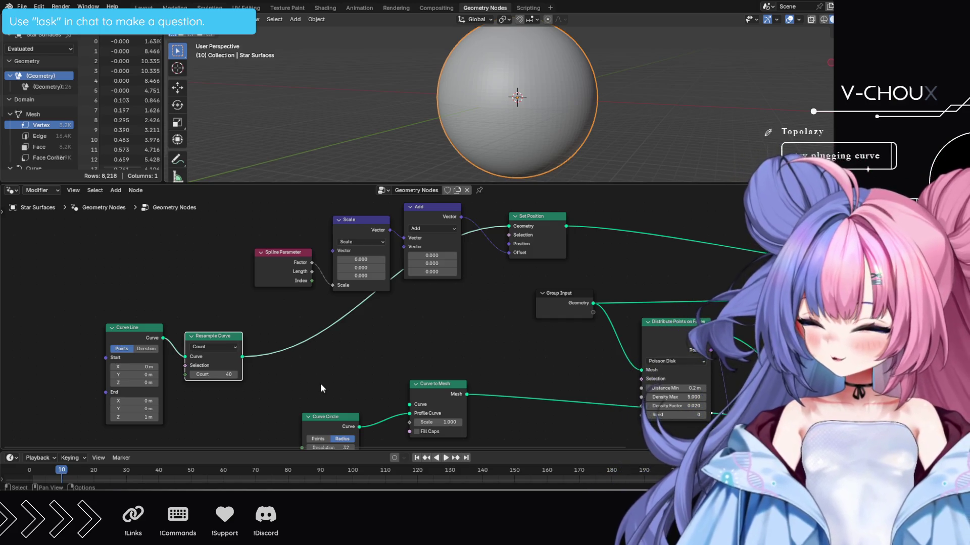
pyautogui.hotkey('ctrl', 'z')
pyautogui.hotkey('ctrl', 'z')
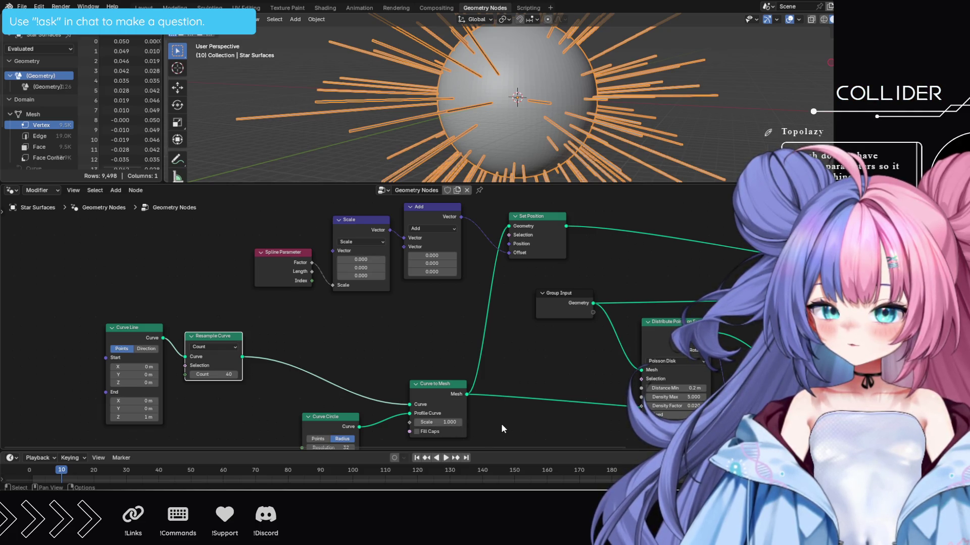
pyautogui.moveTo(501, 423); pyautogui.dragTo(474, 419, button='middle')
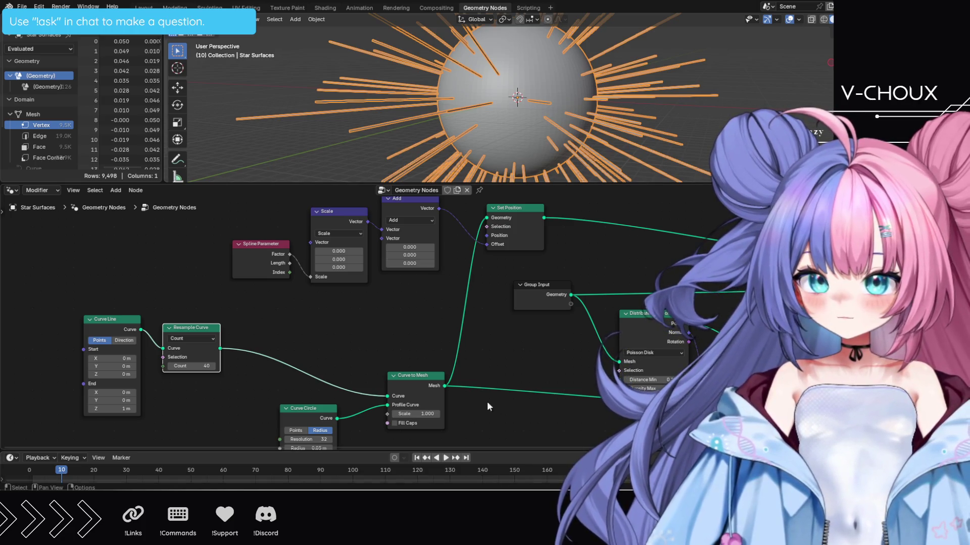
# Wire Resample Curve's output into Set Position's Geometry and raise the Scale node's X value
pyautogui.moveTo(220, 349)
pyautogui.mouseDown()
pyautogui.moveTo(452, 295)
pyautogui.moveTo(472, 226)
pyautogui.moveTo(482, 223)
pyautogui.mouseUp()
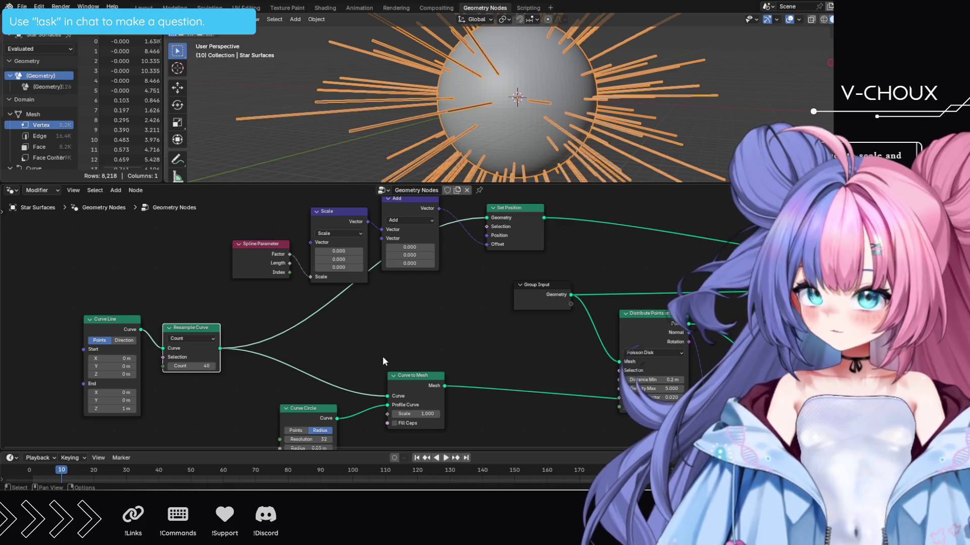
pyautogui.moveTo(338, 251)
pyautogui.mouseDown()
pyautogui.moveTo(353, 267)
pyautogui.moveTo(384, 256)
pyautogui.moveTo(313, 267)
pyautogui.moveTo(431, 226)
pyautogui.mouseUp()
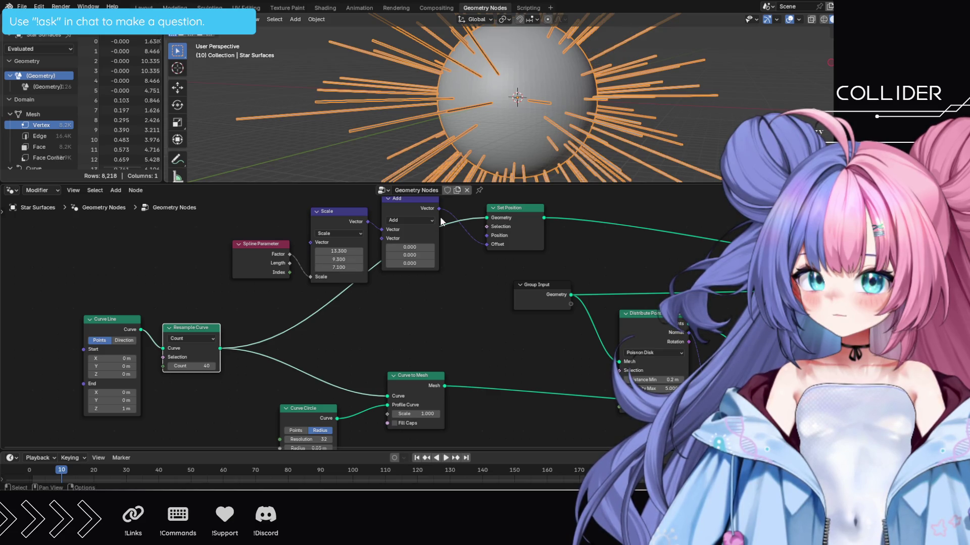
# Orbit to inspect the spikes and lower the Scale vector's Z, giving Scale 13.3, 9.5, 6.9
pyautogui.moveTo(492, 163)
pyautogui.mouseDown(button='middle')
pyautogui.moveTo(502, 146)
pyautogui.moveTo(465, 145)
pyautogui.moveTo(475, 146)
pyautogui.mouseUp(button='middle')
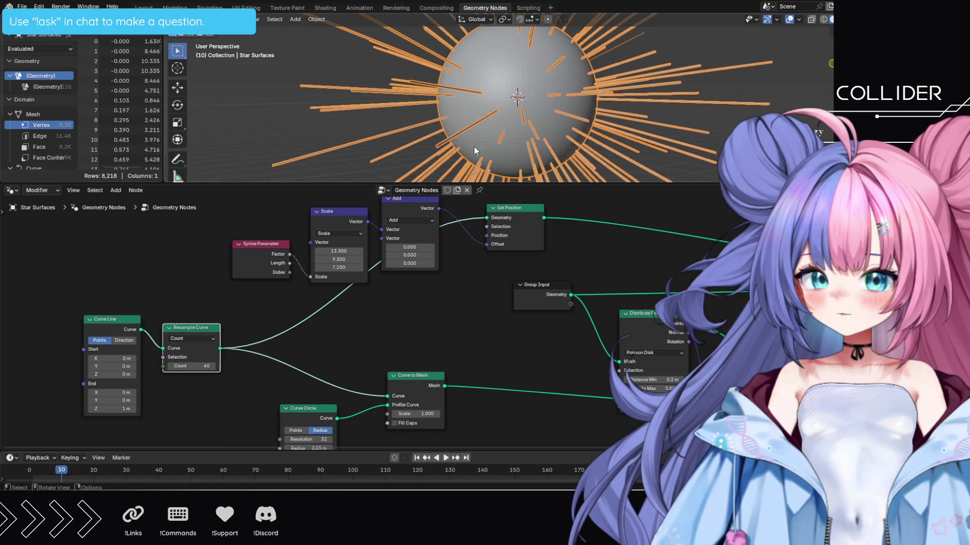
pyautogui.moveTo(337, 267); pyautogui.dragTo(328, 268)
pyautogui.moveTo(410, 263); pyautogui.dragTo(419, 263)
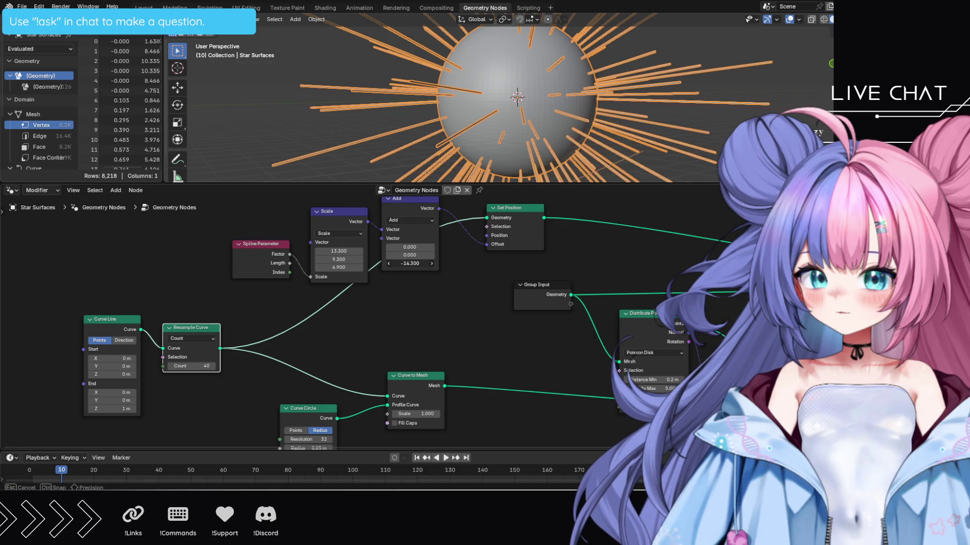
# Push the Add vector's Z to -12.6, adjust its Y and X, then undo the experiment
pyautogui.moveTo(419, 263); pyautogui.dragTo(419, 263)
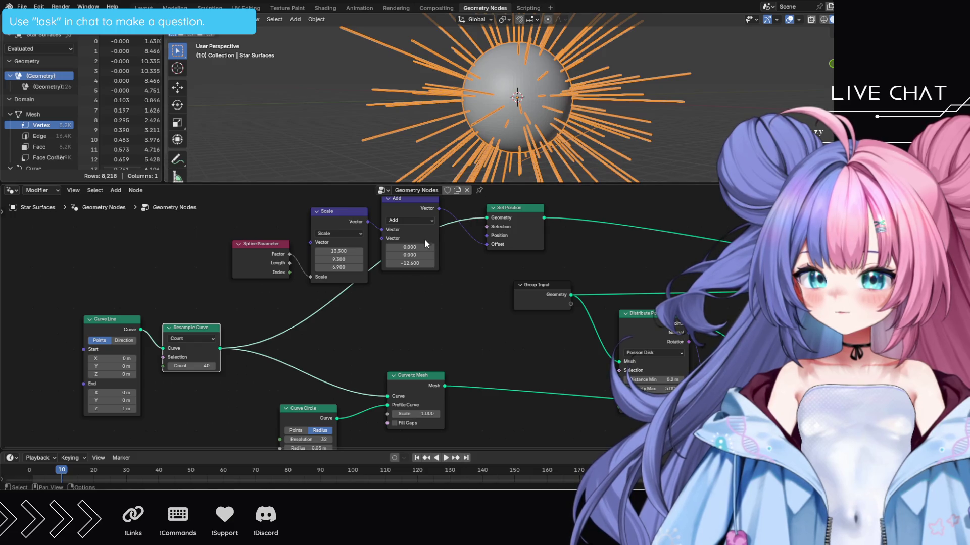
pyautogui.moveTo(410, 255)
pyautogui.mouseDown()
pyautogui.moveTo(394, 255)
pyautogui.moveTo(411, 252)
pyautogui.mouseUp()
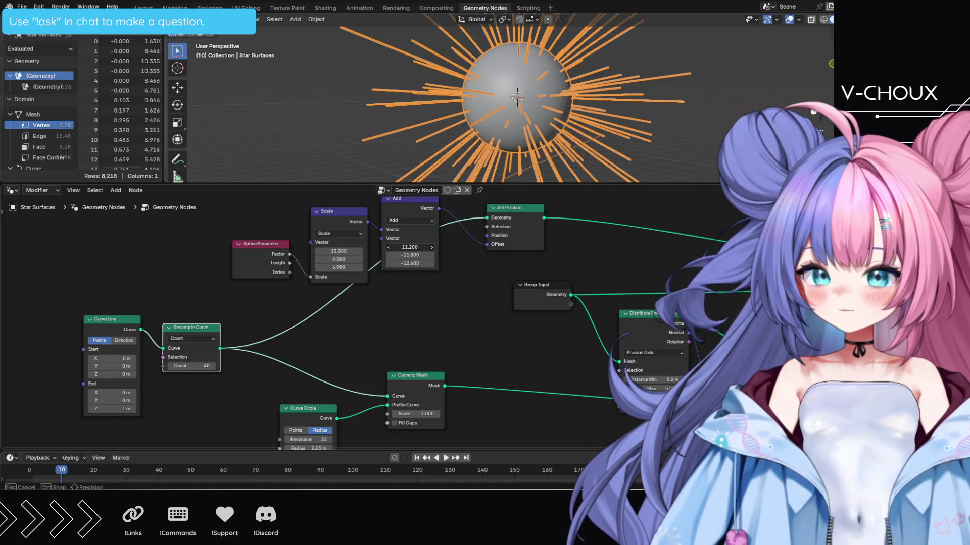
pyautogui.moveTo(409, 247); pyautogui.dragTo(421, 247)
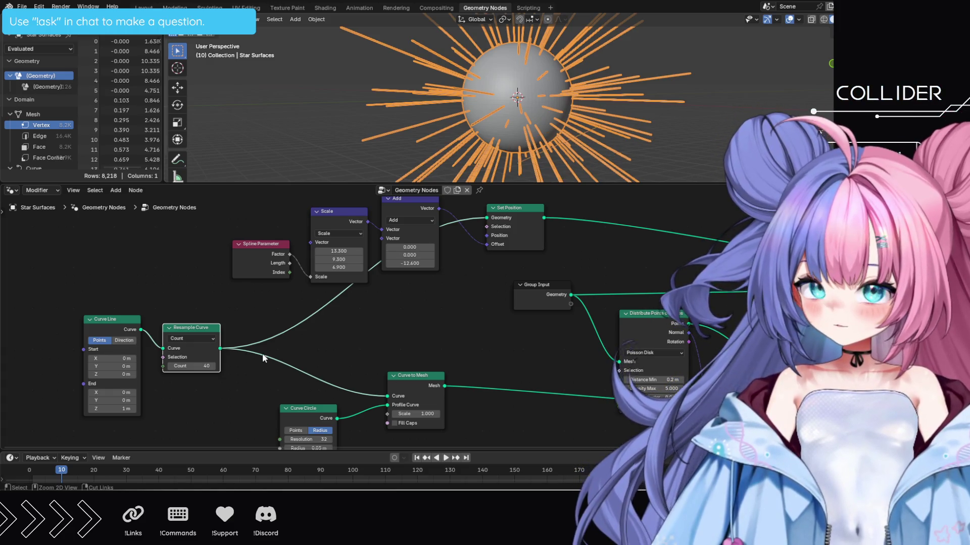
pyautogui.hotkey('ctrl', 'z')
pyautogui.hotkey('ctrl', 'z')
pyautogui.hotkey('ctrl', 'z')
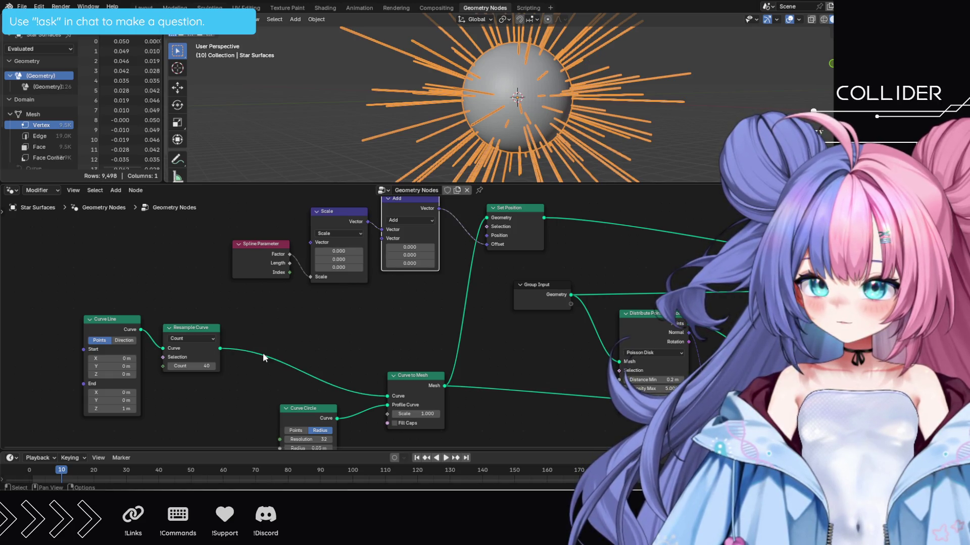
# Set the Scale vector's Z to 0 and pan down to the Distribute Points nodes
pyautogui.click(345, 269)
pyautogui.write('0')
pyautogui.press('Return')
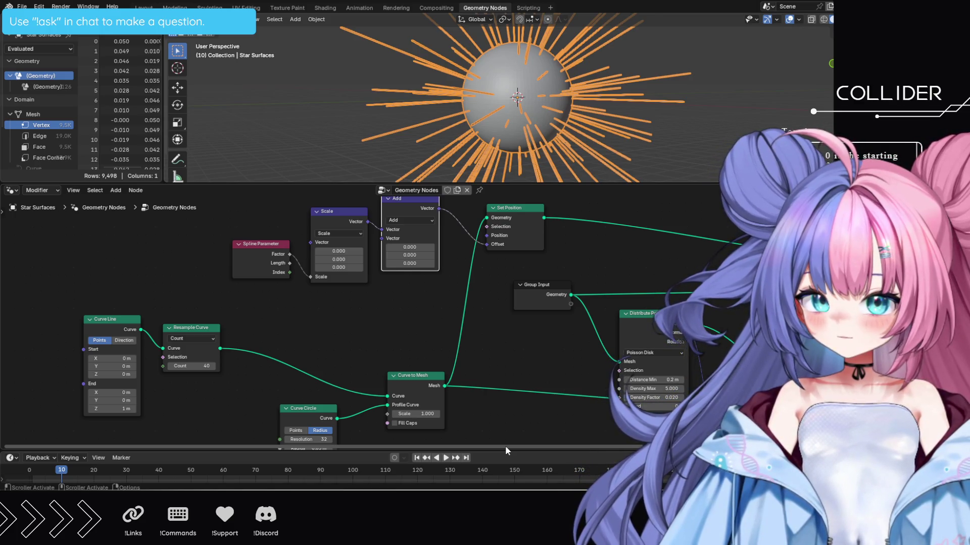
pyautogui.moveTo(507, 404)
pyautogui.mouseDown(button='middle')
pyautogui.moveTo(503, 333)
pyautogui.moveTo(392, 264)
pyautogui.mouseUp(button='middle')
pyautogui.moveTo(453, 340)
pyautogui.mouseDown(button='middle')
pyautogui.moveTo(392, 332)
pyautogui.moveTo(409, 386)
pyautogui.moveTo(464, 432)
pyautogui.moveTo(540, 202)
pyautogui.moveTo(577, 210)
pyautogui.mouseUp(button='middle')
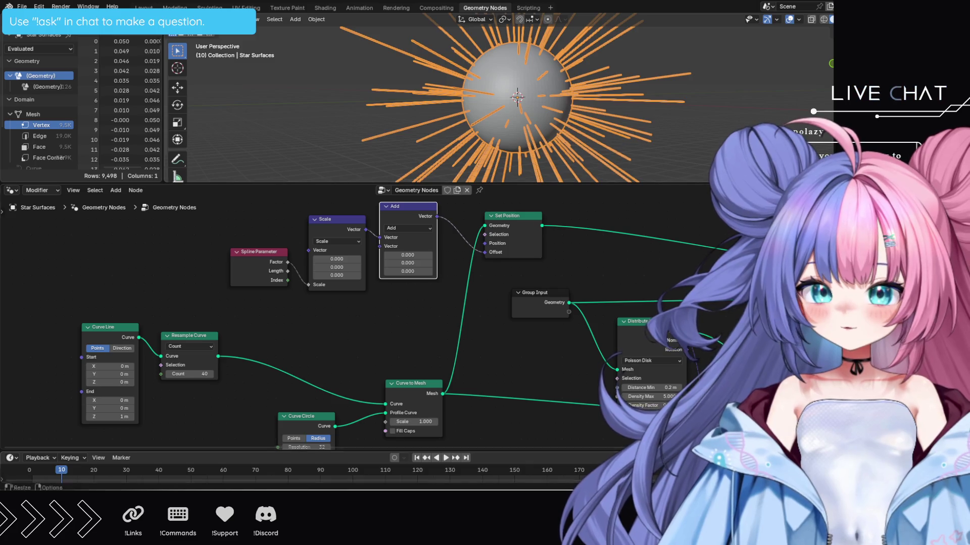
pyautogui.click(398, 228)
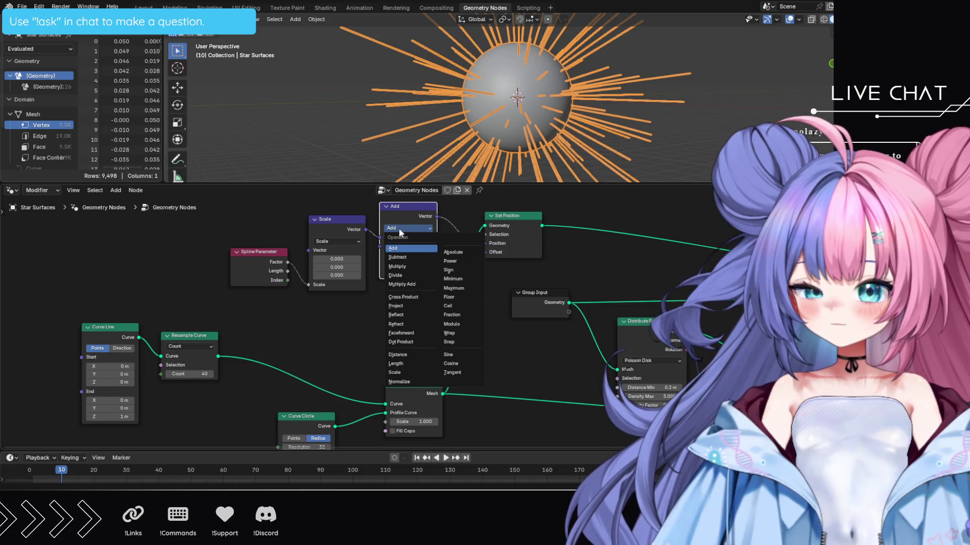
# Switch the vector math to Power, rough in exponent and Scale, and link Resample Curve to Set Position
pyautogui.click(456, 261)
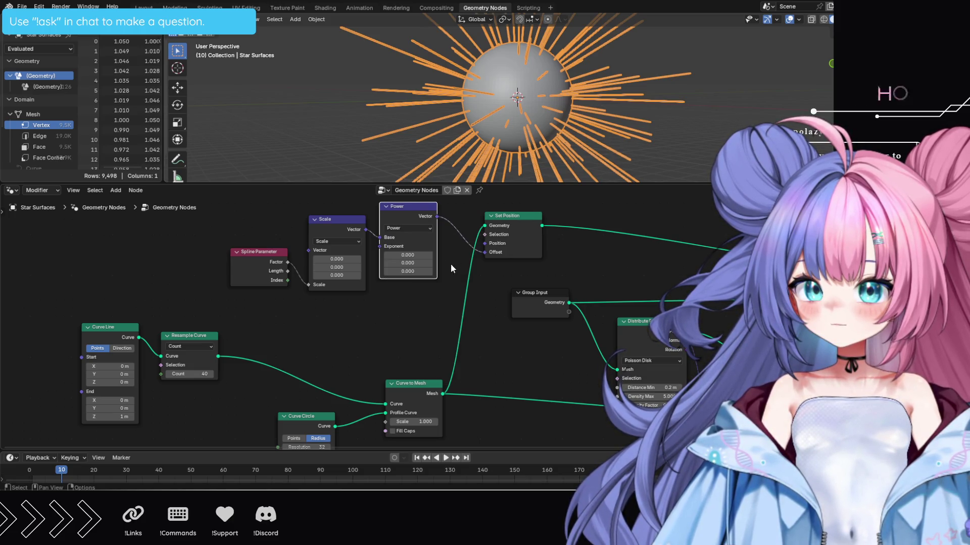
pyautogui.moveTo(408, 255)
pyautogui.mouseDown()
pyautogui.moveTo(407, 271)
pyautogui.moveTo(395, 275)
pyautogui.mouseUp()
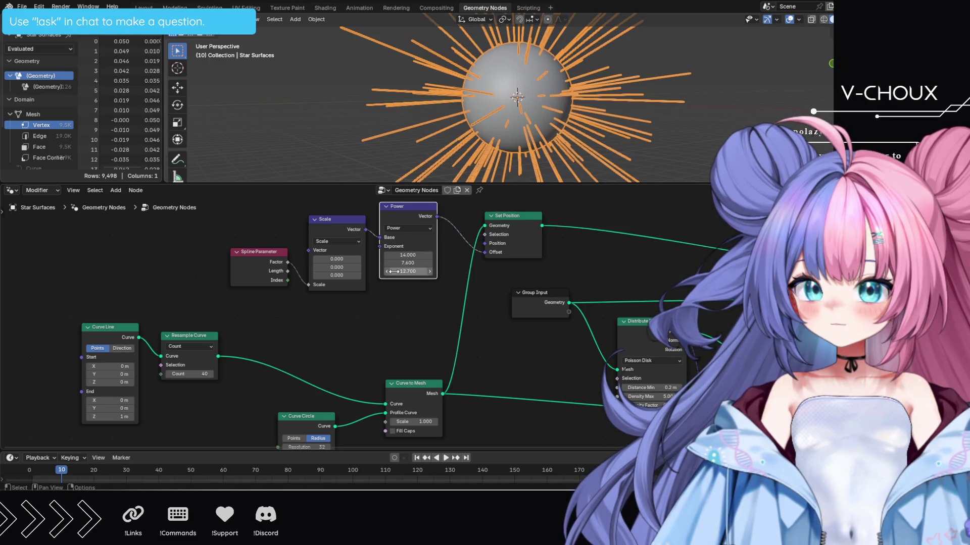
pyautogui.moveTo(336, 267)
pyautogui.mouseDown()
pyautogui.moveTo(339, 282)
pyautogui.moveTo(337, 258)
pyautogui.mouseUp()
pyautogui.moveTo(218, 356)
pyautogui.mouseDown()
pyautogui.moveTo(472, 251)
pyautogui.moveTo(484, 226)
pyautogui.mouseUp()
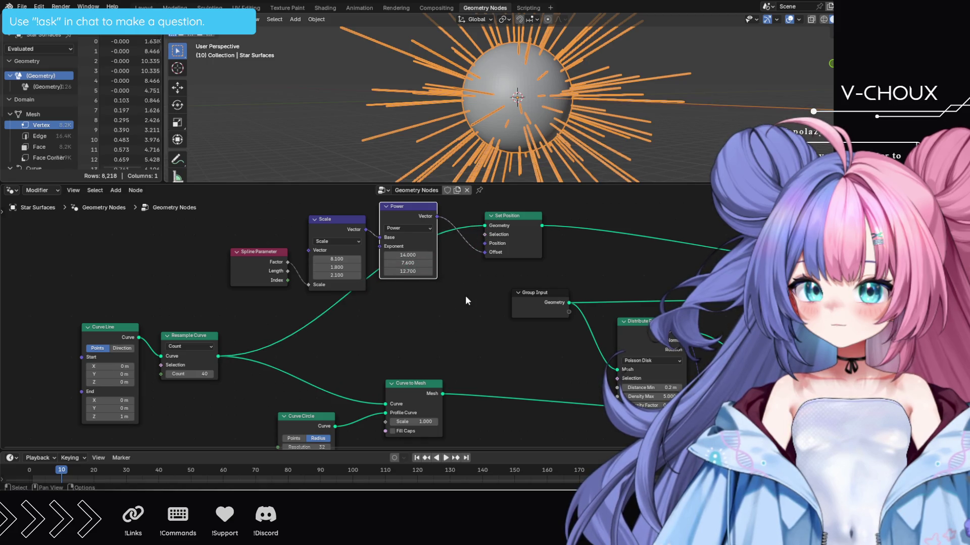
# Fine-tune the Power exponent to 8.7, 5.8, 5.9 and Scale to 1.9, 2.7, 2.1
pyautogui.moveTo(599, 177)
pyautogui.mouseDown(button='middle')
pyautogui.moveTo(589, 162)
pyautogui.moveTo(635, 155)
pyautogui.moveTo(634, 145)
pyautogui.moveTo(629, 166)
pyautogui.moveTo(653, 174)
pyautogui.moveTo(757, 147)
pyautogui.mouseUp(button='middle')
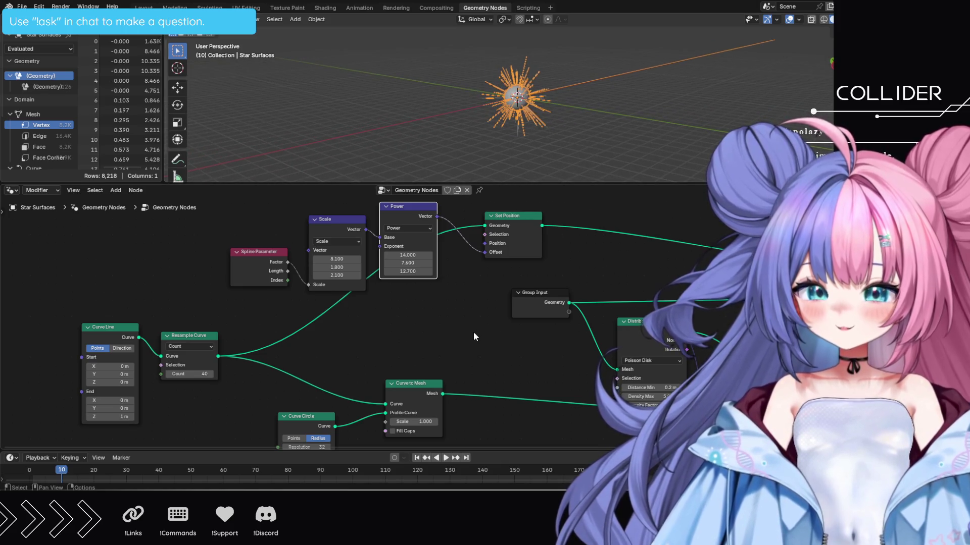
pyautogui.moveTo(411, 273); pyautogui.dragTo(408, 255)
pyautogui.moveTo(336, 259); pyautogui.dragTo(336, 259)
pyautogui.moveTo(477, 150)
pyautogui.mouseDown(button='middle')
pyautogui.moveTo(483, 132)
pyautogui.moveTo(435, 140)
pyautogui.moveTo(405, 132)
pyautogui.moveTo(419, 136)
pyautogui.mouseUp(button='middle')
pyautogui.moveTo(363, 266)
pyautogui.mouseDown()
pyautogui.moveTo(315, 265)
pyautogui.moveTo(349, 267)
pyautogui.mouseUp()
pyautogui.scroll(3, 571, 140)
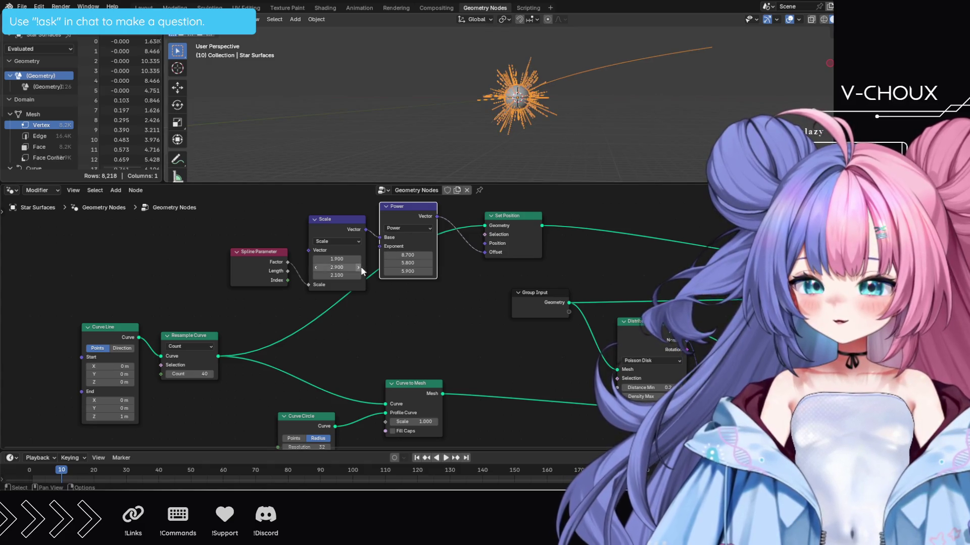
# Raise Scale Z to 2.5 and set the Power exponent to 14.1, 7.1, 8.1
pyautogui.moveTo(337, 275)
pyautogui.mouseDown()
pyautogui.moveTo(316, 275)
pyautogui.moveTo(449, 256)
pyautogui.moveTo(411, 263)
pyautogui.mouseUp()
pyautogui.moveTo(407, 271); pyautogui.dragTo(432, 271)
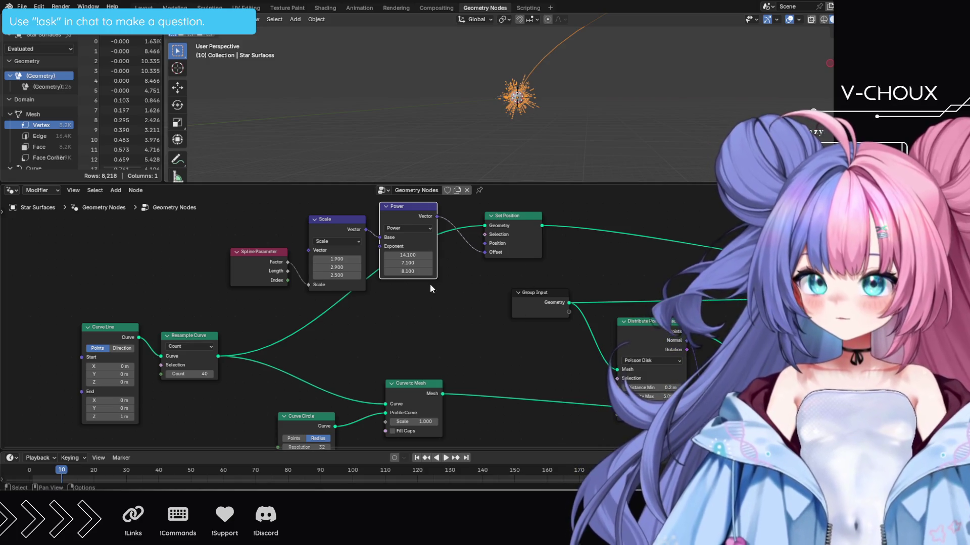
pyautogui.scroll(-1, 428, 292)
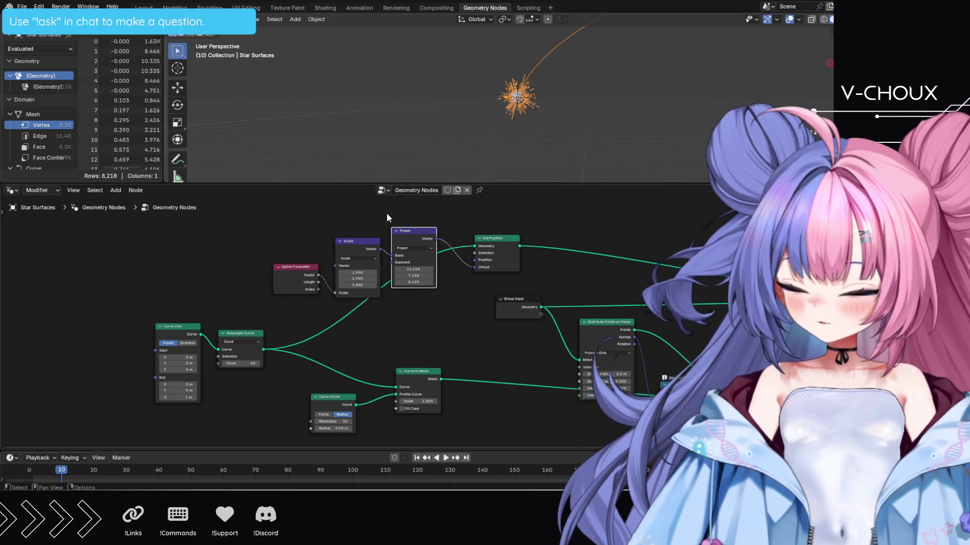
pyautogui.hotkey('shift', 'a')
# Add a Math node beside the vector Power node and set its operation to Power
pyautogui.moveTo(386, 213)
pyautogui.write('ma')
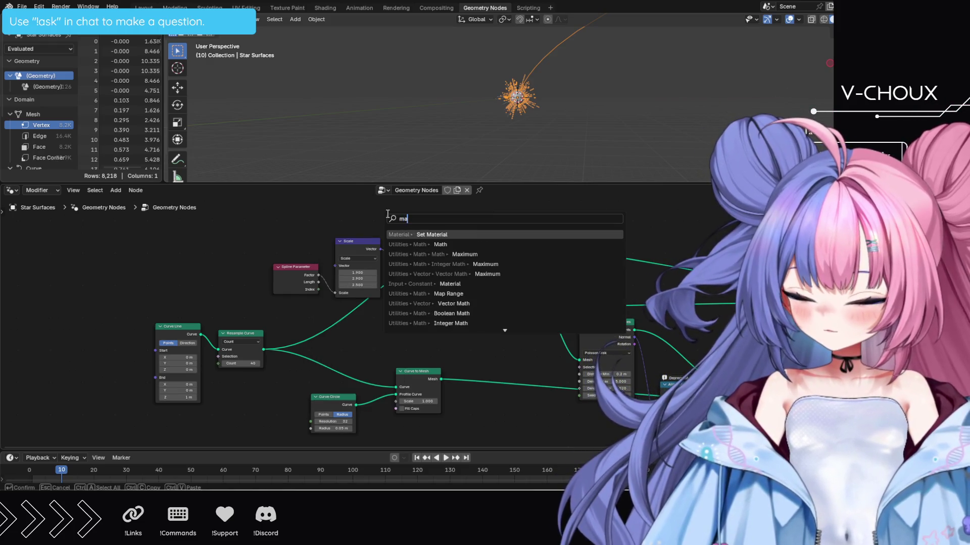
pyautogui.write('th')
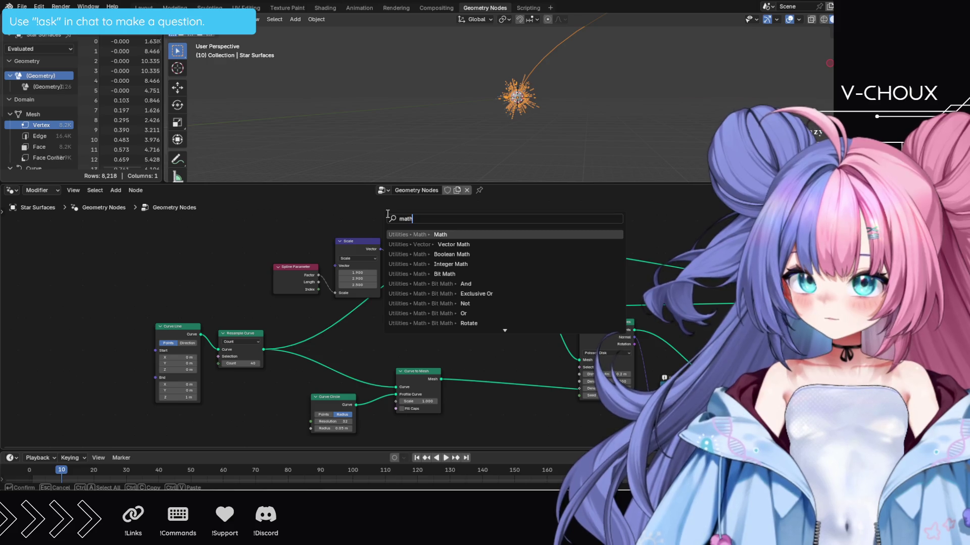
pyautogui.press('Return')
pyautogui.click(371, 207)
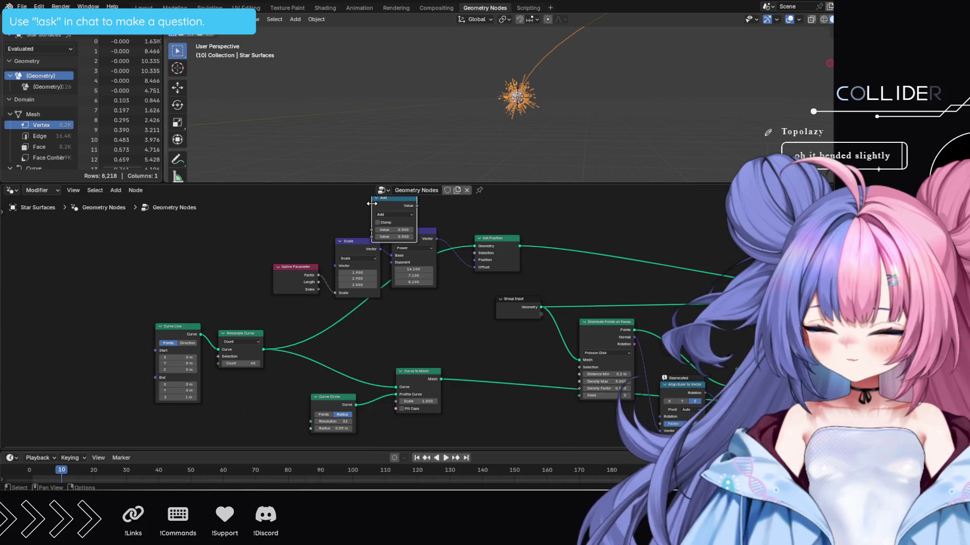
pyautogui.scroll(2, 397, 259)
pyautogui.moveTo(446, 243); pyautogui.dragTo(438, 353, button='middle')
pyautogui.moveTo(385, 260); pyautogui.dragTo(412, 226)
pyautogui.click(405, 250)
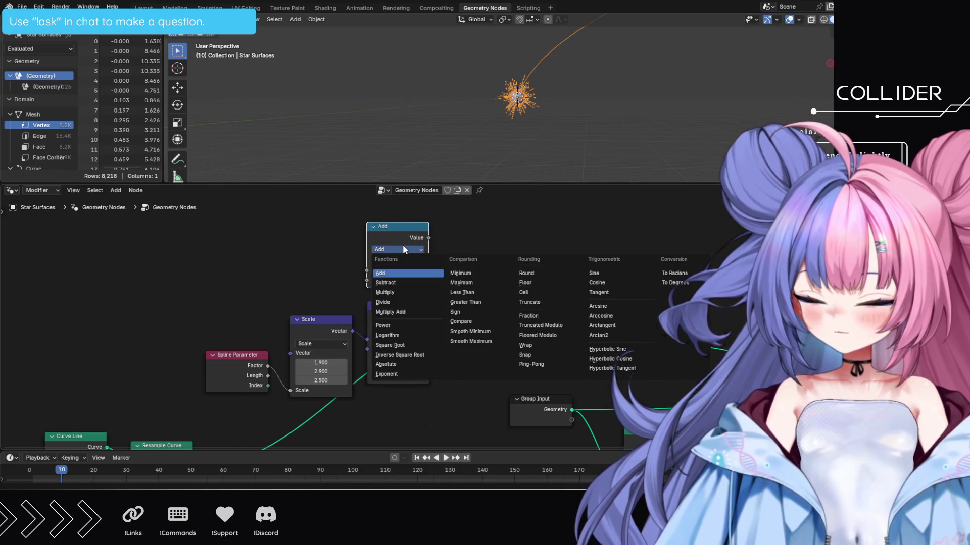
pyautogui.press('p')
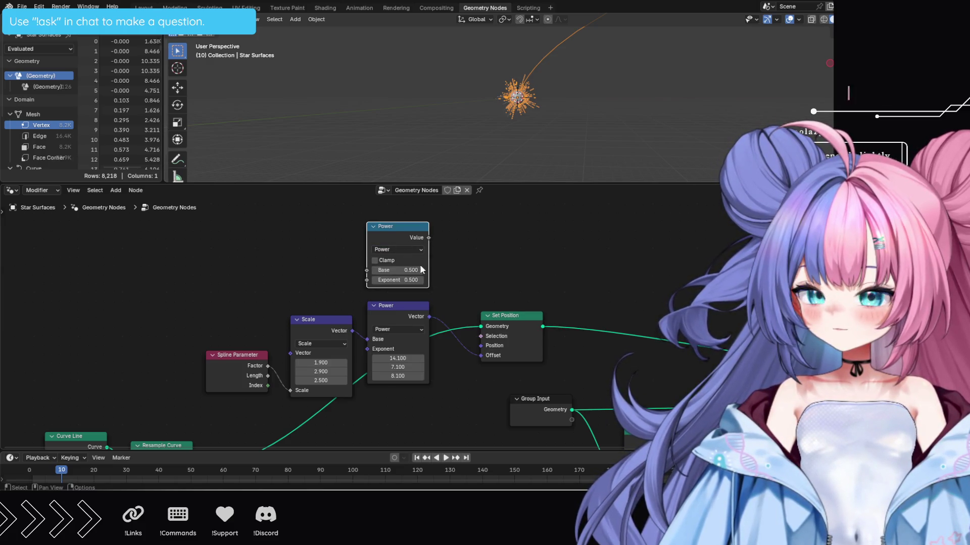
# Wire Scale into the new Power's Base and its output into Set Position Offset, exponent 4.4
pyautogui.moveTo(411, 305)
pyautogui.mouseDown()
pyautogui.moveTo(430, 313)
pyautogui.moveTo(412, 329)
pyautogui.moveTo(412, 371)
pyautogui.mouseUp()
pyautogui.moveTo(397, 228)
pyautogui.mouseDown()
pyautogui.moveTo(409, 290)
pyautogui.moveTo(448, 304)
pyautogui.mouseUp()
pyautogui.moveTo(473, 353); pyautogui.dragTo(476, 356)
pyautogui.moveTo(353, 330)
pyautogui.mouseDown()
pyautogui.moveTo(381, 305)
pyautogui.moveTo(380, 325)
pyautogui.mouseUp()
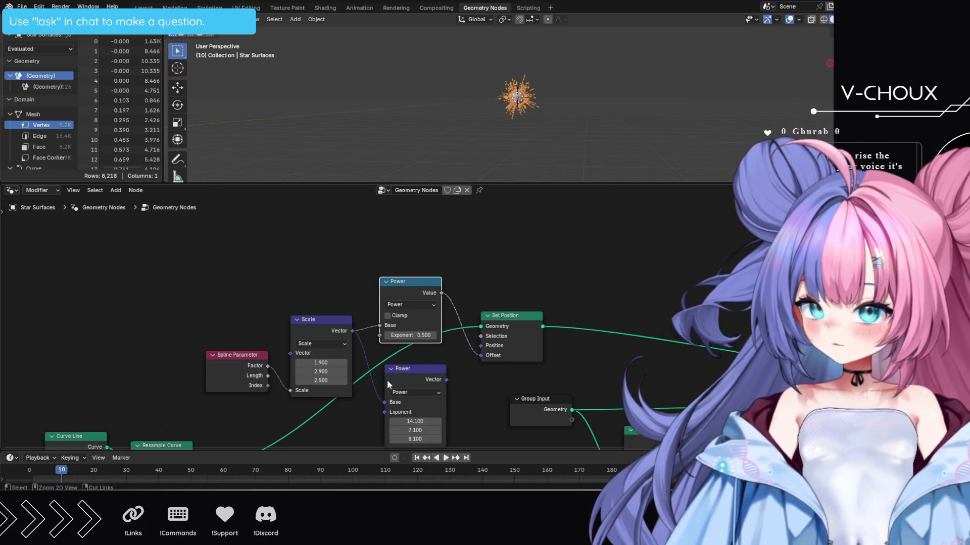
pyautogui.keyDown('ctrl'); pyautogui.moveTo(378, 380); pyautogui.dragTo(369, 392, button='right'); pyautogui.keyUp('ctrl')
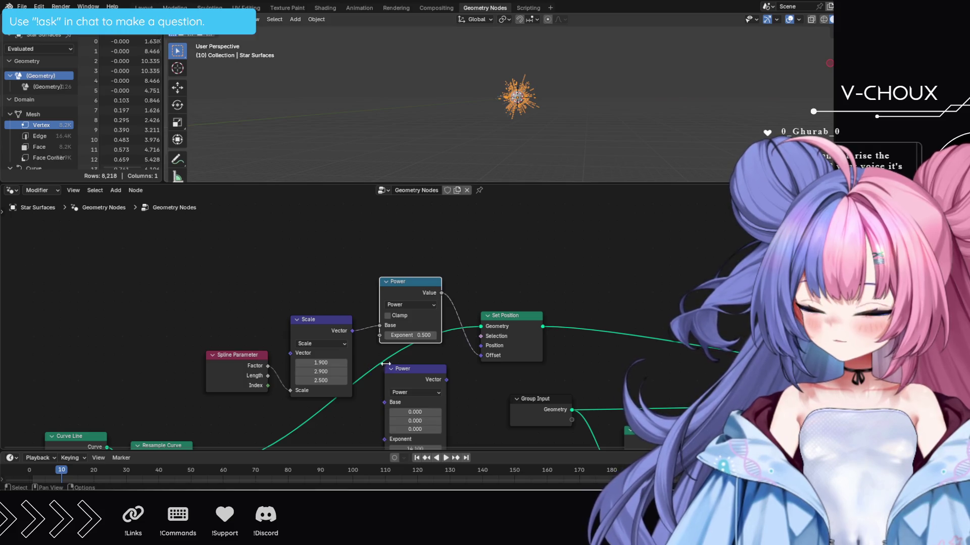
pyautogui.moveTo(400, 334); pyautogui.dragTo(431, 334)
pyautogui.moveTo(321, 371); pyautogui.dragTo(344, 371)
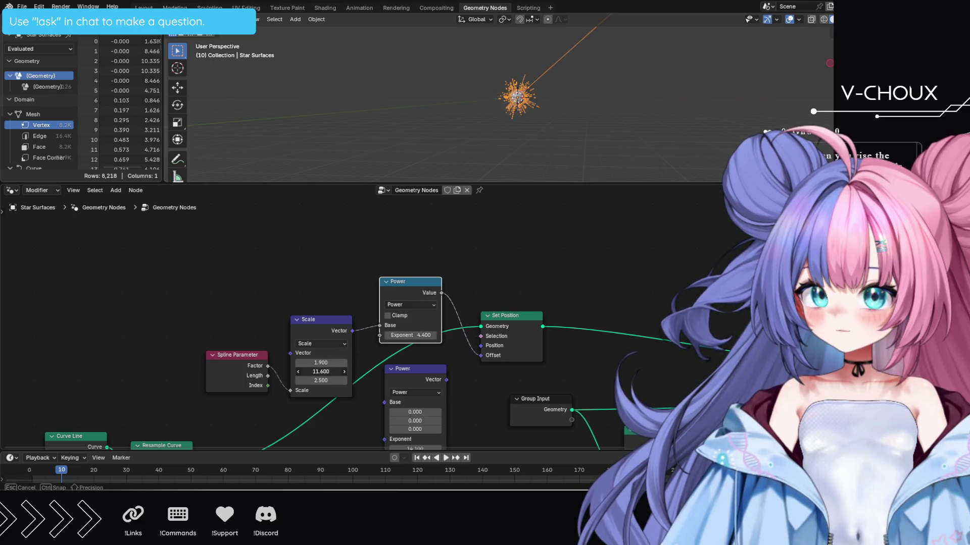
# Cancel the Scale edit and undo back to the vector Power node, unhiding the star geometry
pyautogui.press('Escape')
pyautogui.hotkey('ctrl', 'z')
pyautogui.hotkey('ctrl', 'z')
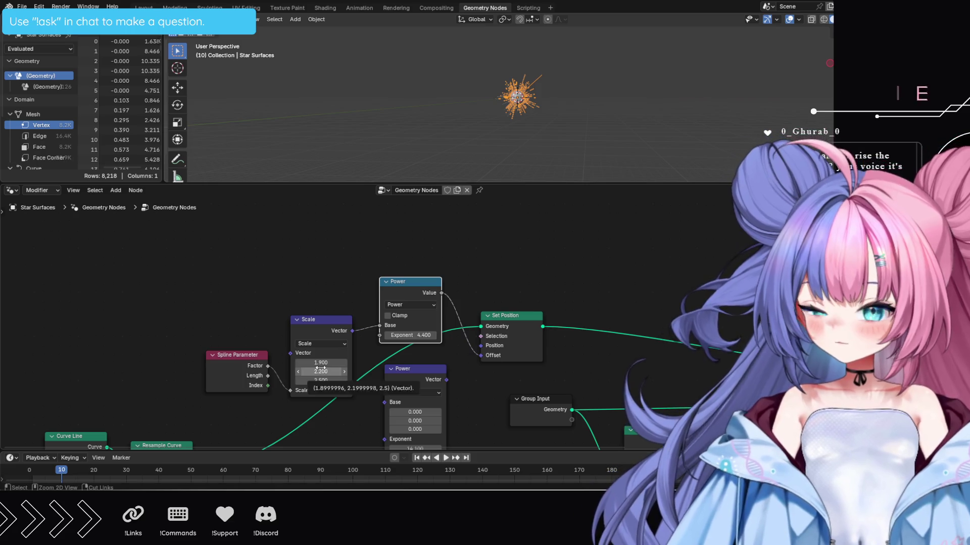
pyautogui.hotkey('ctrl', 'z')
pyautogui.hotkey('ctrl', 'z')
pyautogui.hotkey('ctrl', 'z')
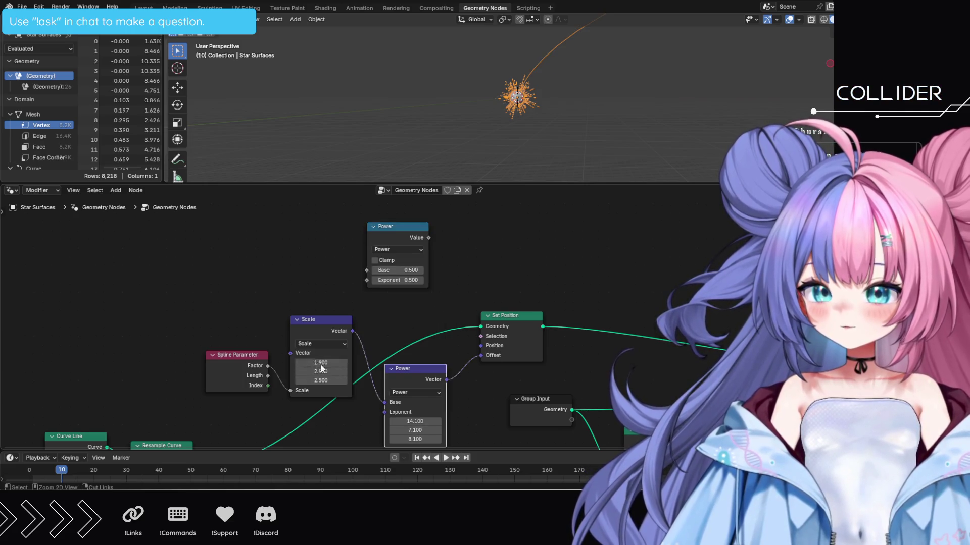
pyautogui.hotkey('ctrl', 'z')
pyautogui.hotkey('ctrl', 'z')
pyautogui.hotkey('ctrl', 'z')
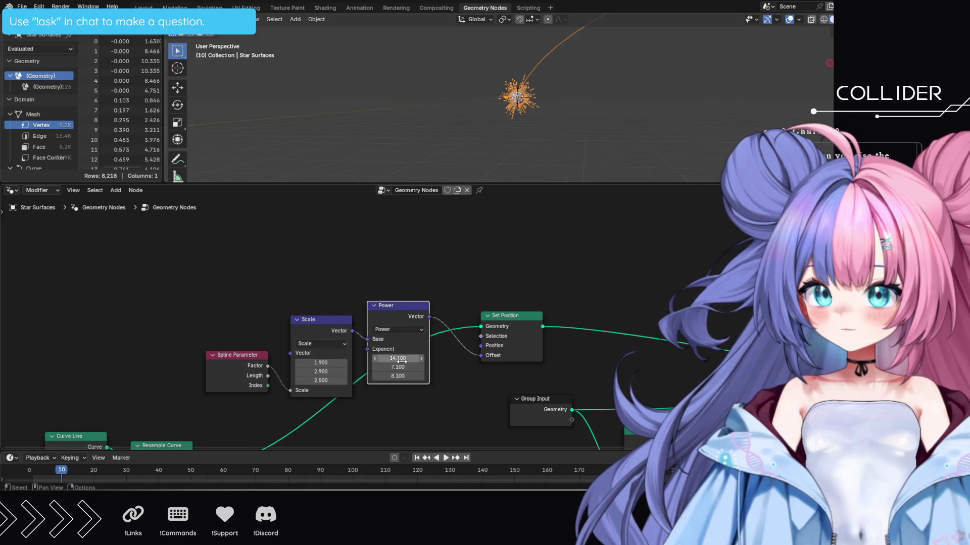
pyautogui.press('h')
pyautogui.hotkey('alt', 'h')
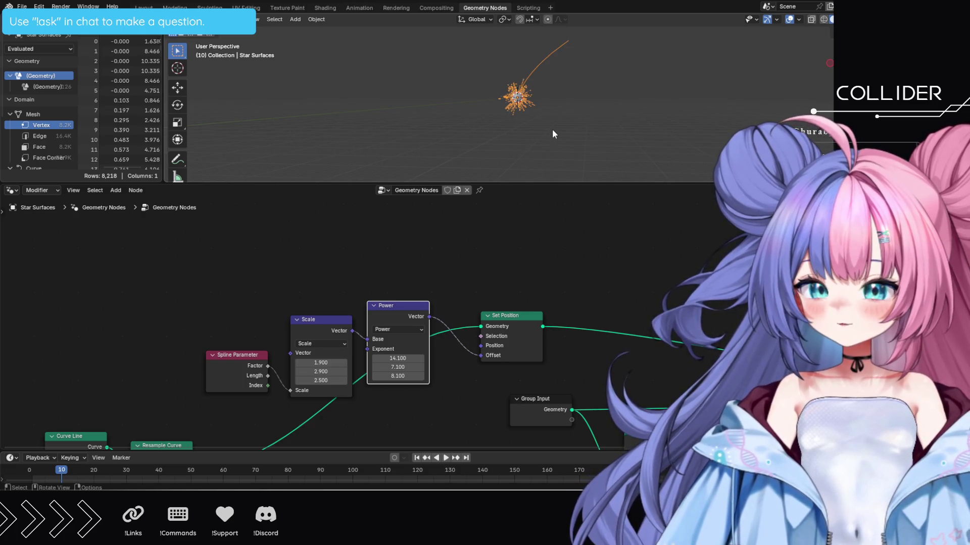
pyautogui.scroll(-1, 464, 300)
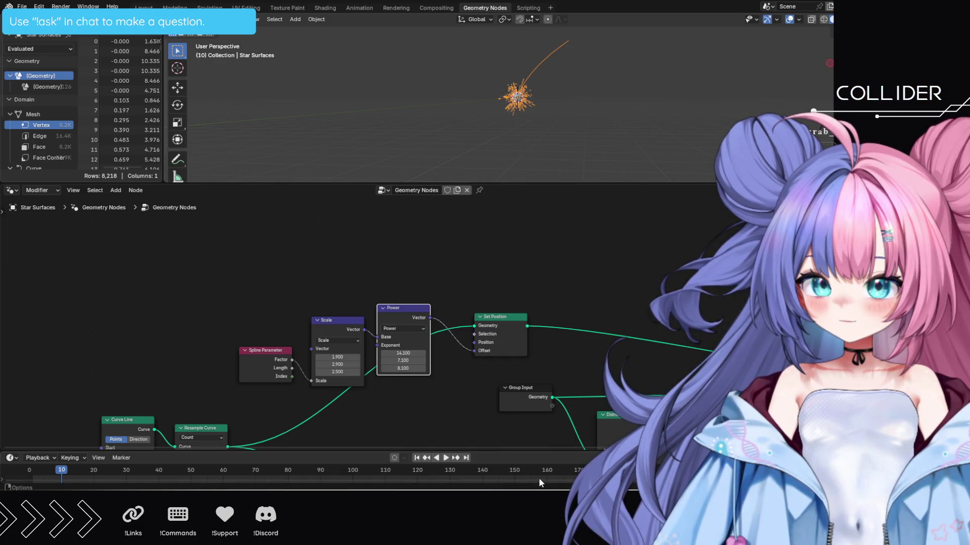
# Set Scale Y to 0.3 and Z to 2.4, then lower the Power exponent's Z toward 7.8
pyautogui.moveTo(337, 364)
pyautogui.mouseDown()
pyautogui.moveTo(374, 364)
pyautogui.moveTo(326, 364)
pyautogui.mouseUp()
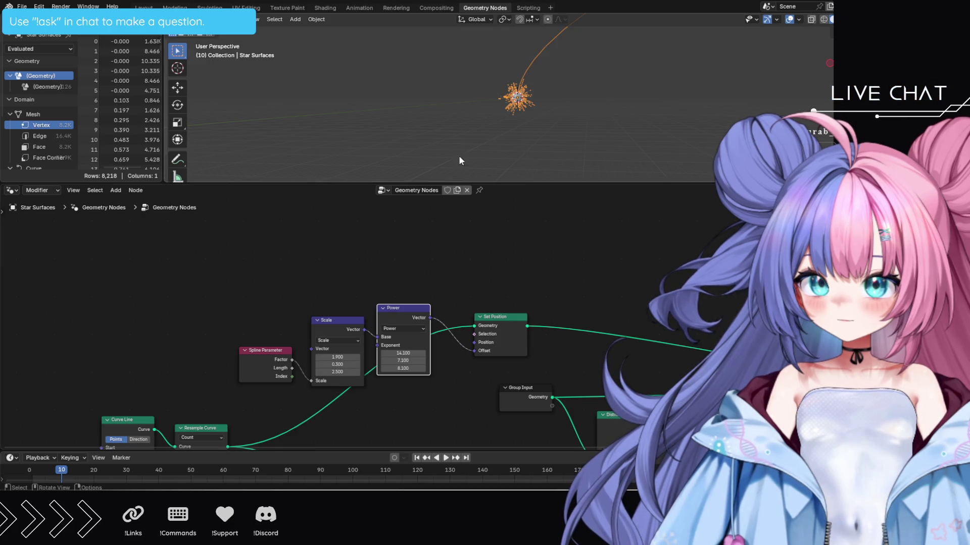
pyautogui.moveTo(466, 142)
pyautogui.mouseDown(button='middle')
pyautogui.moveTo(517, 128)
pyautogui.moveTo(519, 141)
pyautogui.moveTo(541, 143)
pyautogui.moveTo(532, 146)
pyautogui.moveTo(516, 143)
pyautogui.moveTo(740, 143)
pyautogui.moveTo(504, 138)
pyautogui.moveTo(512, 138)
pyautogui.mouseUp(button='middle')
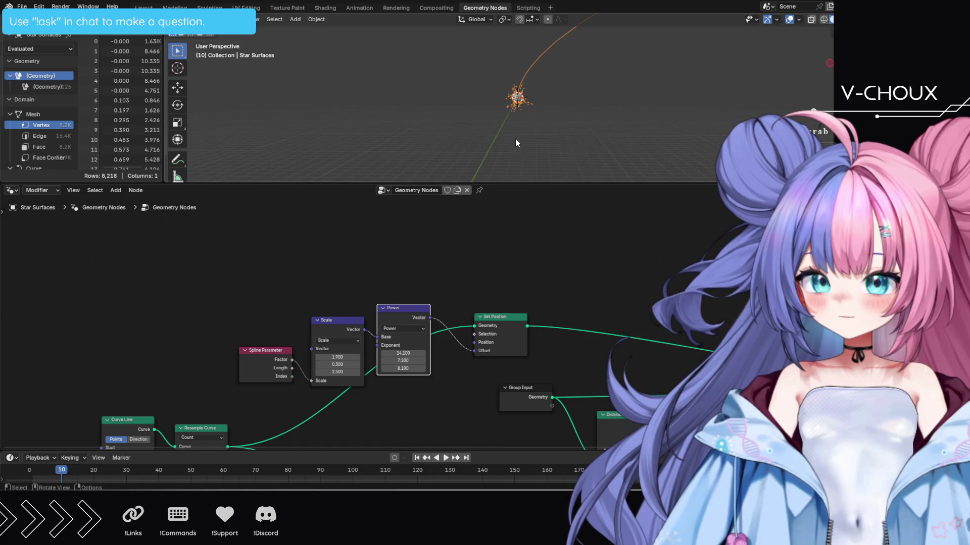
pyautogui.moveTo(355, 371)
pyautogui.mouseDown()
pyautogui.moveTo(389, 372)
pyautogui.moveTo(352, 373)
pyautogui.mouseUp()
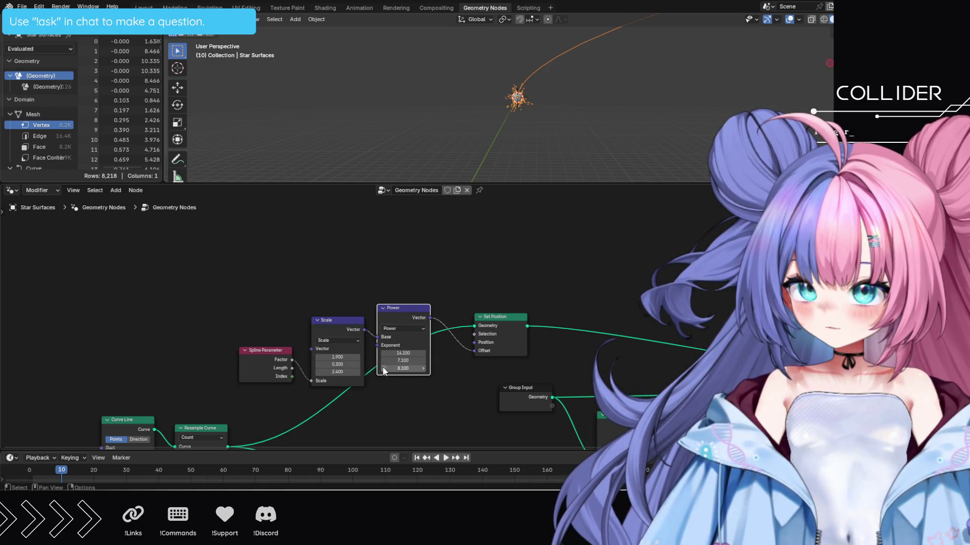
pyautogui.moveTo(402, 368)
pyautogui.mouseDown()
pyautogui.moveTo(469, 368)
pyautogui.moveTo(380, 360)
pyautogui.mouseUp()
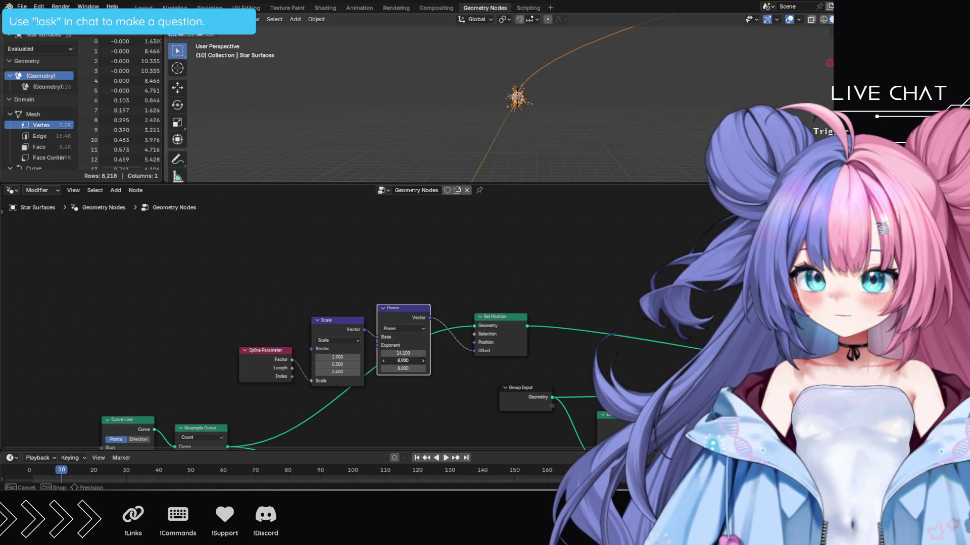
# Drag the Power exponent's Y down to 0.2, keeping Z at 8.0
pyautogui.moveTo(403, 361)
pyautogui.mouseDown()
pyautogui.moveTo(376, 353)
pyautogui.moveTo(396, 353)
pyautogui.mouseUp()
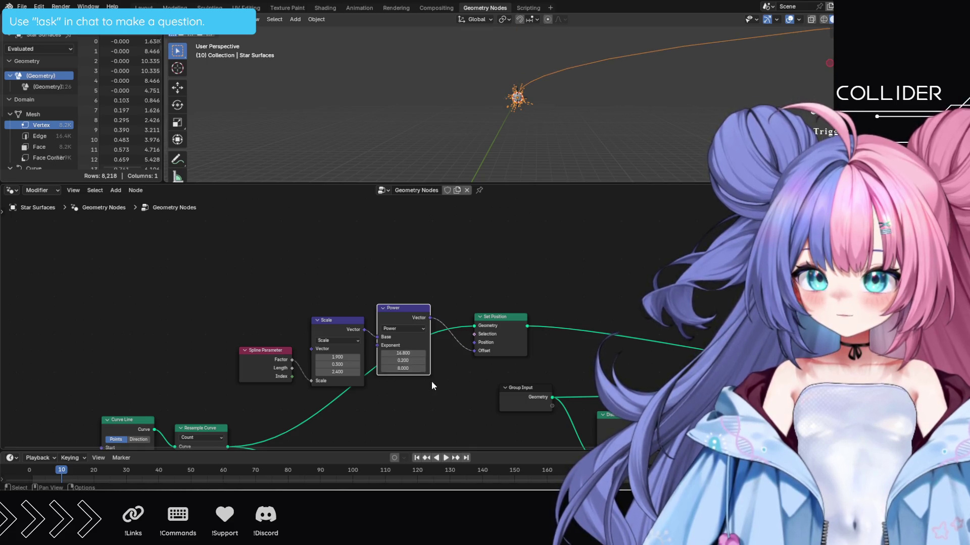